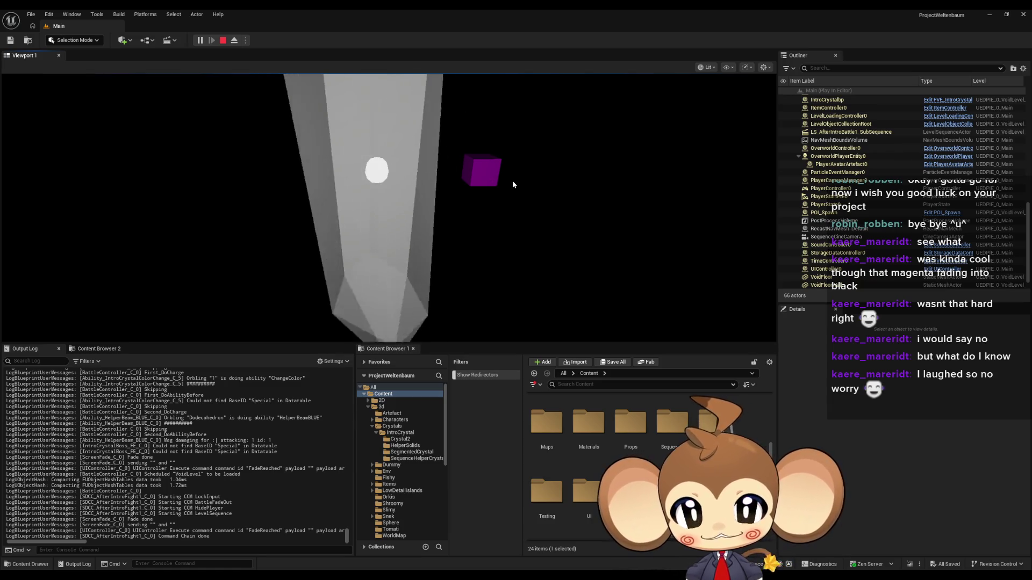
- End the play-in-editor session and select the magenta Cube in the viewport
{"action": "left_click", "coordinate": [222, 41]}
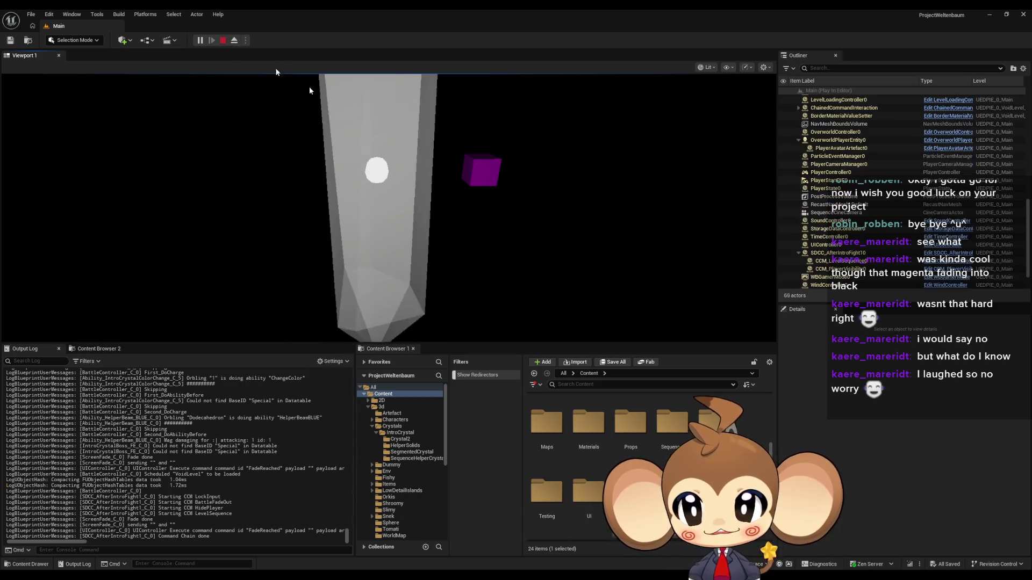
{"action": "left_click", "coordinate": [508, 152]}
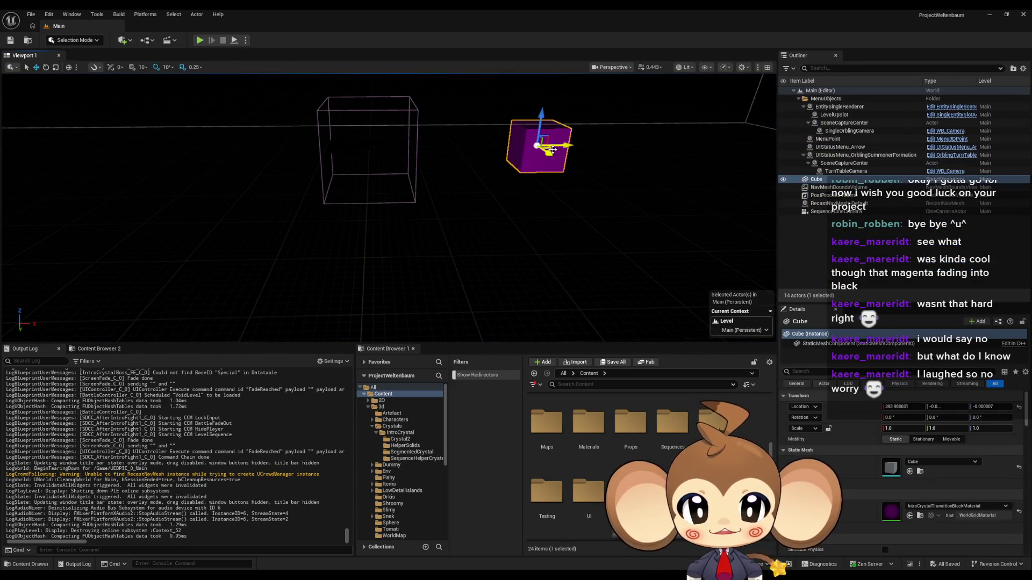
- Drag the magenta cube toward the lower left and start a new play test
{"action": "mouse_move", "coordinate": [552, 149]}
{"action": "left_mouse_down"}
{"action": "mouse_move", "coordinate": [516, 199]}
{"action": "mouse_move", "coordinate": [341, 272]}
{"action": "mouse_move", "coordinate": [314, 269]}
{"action": "left_mouse_up"}
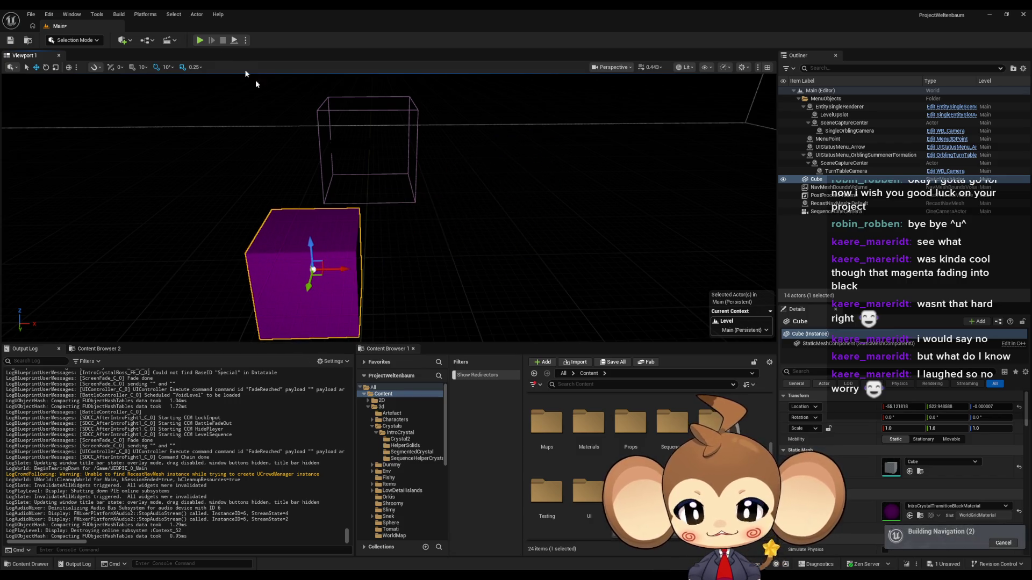
{"action": "left_click", "coordinate": [202, 41]}
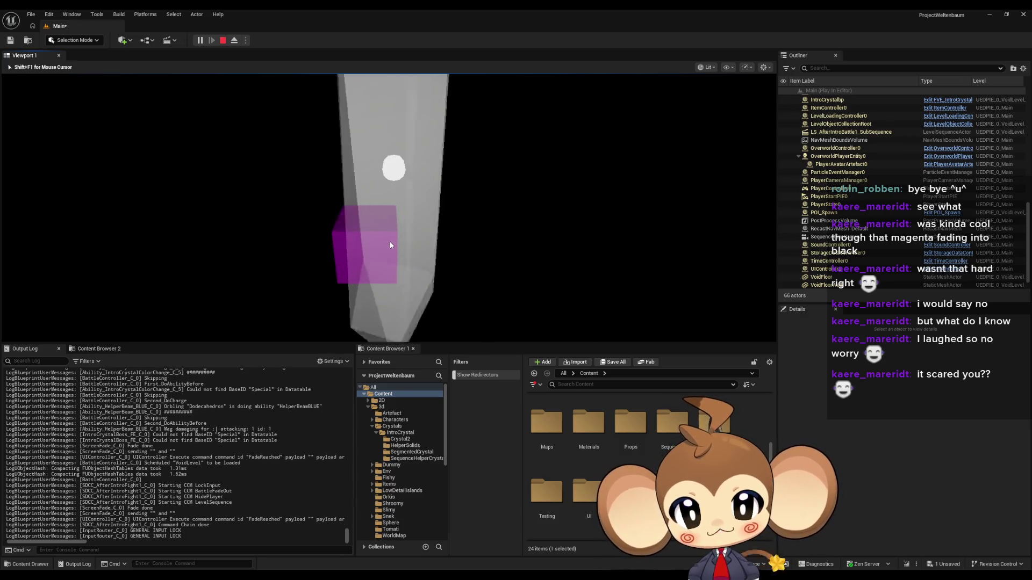
- Eject from the running game, delete the magenta cube, and stop the play session
{"action": "left_click", "coordinate": [235, 41]}
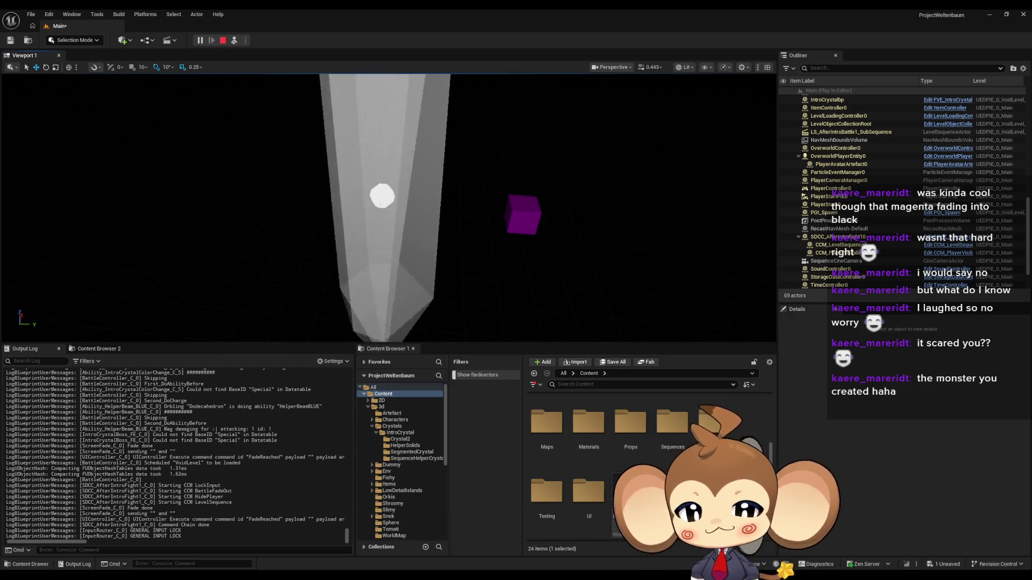
{"action": "left_click", "coordinate": [526, 213]}
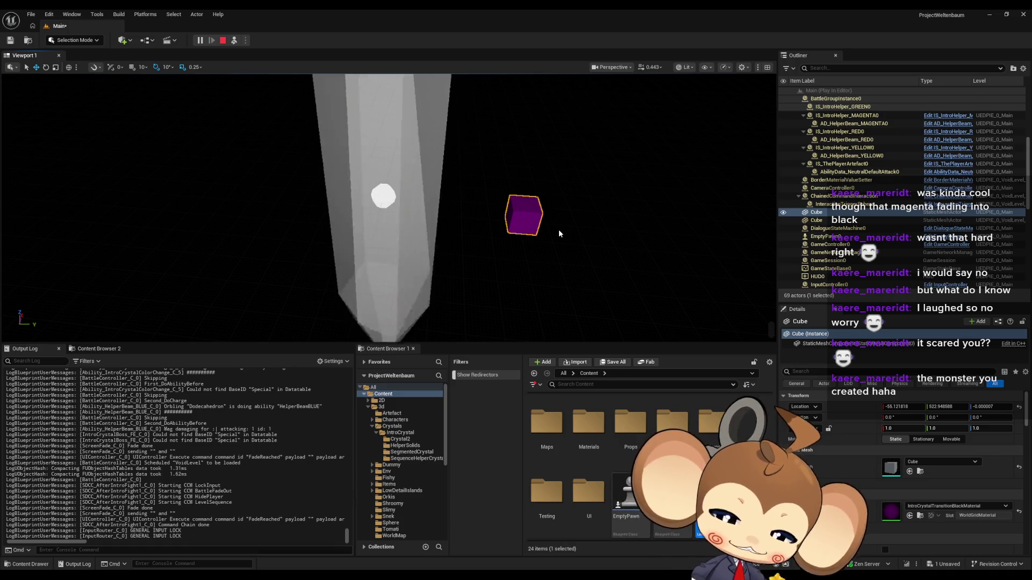
{"action": "key", "text": "Delete"}
{"action": "left_click", "coordinate": [222, 40]}
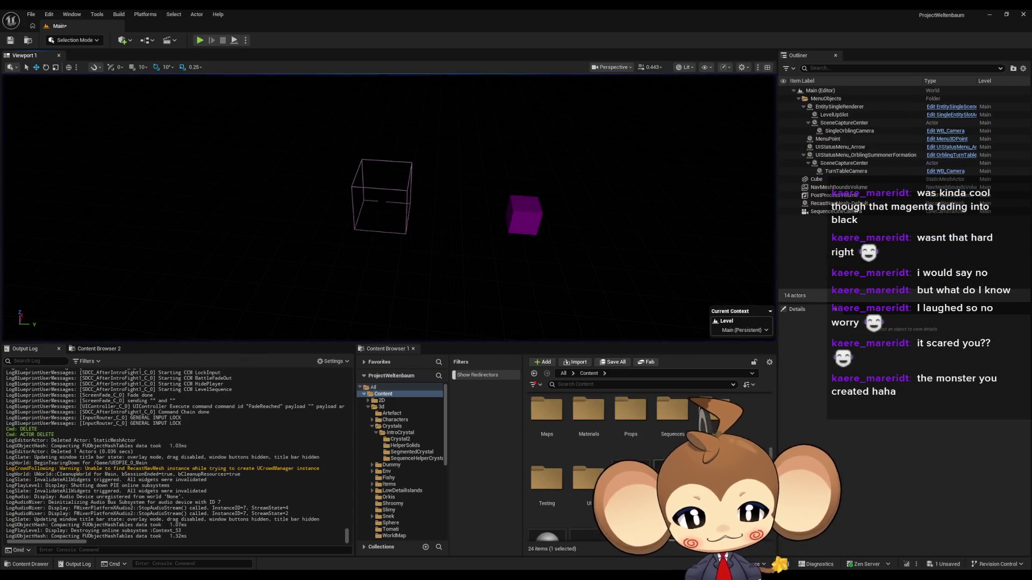
- Delete the magenta cube from the Main level
{"action": "double_click", "coordinate": [672, 434]}
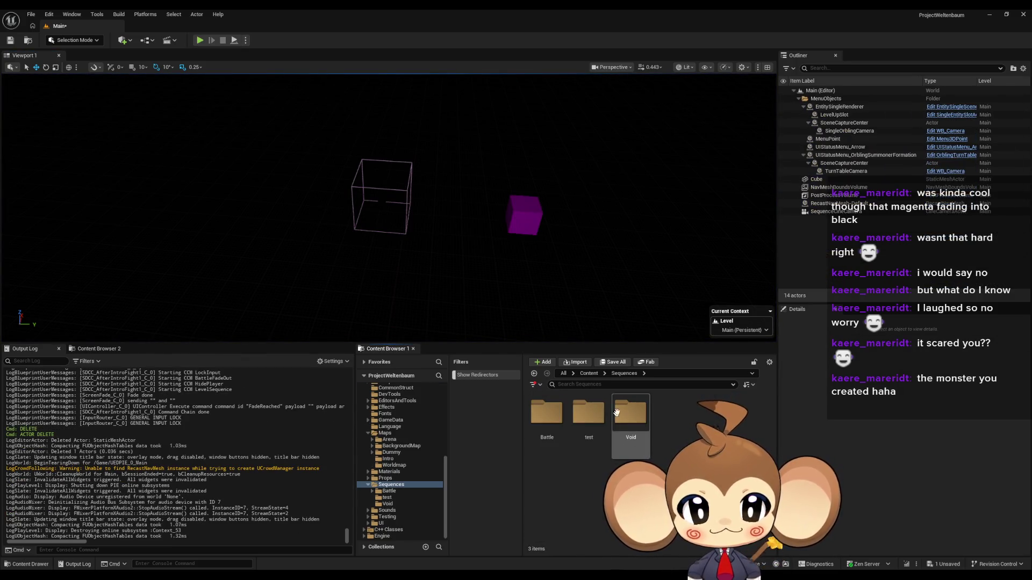
{"action": "left_click", "coordinate": [524, 215]}
{"action": "key", "text": "Delete"}
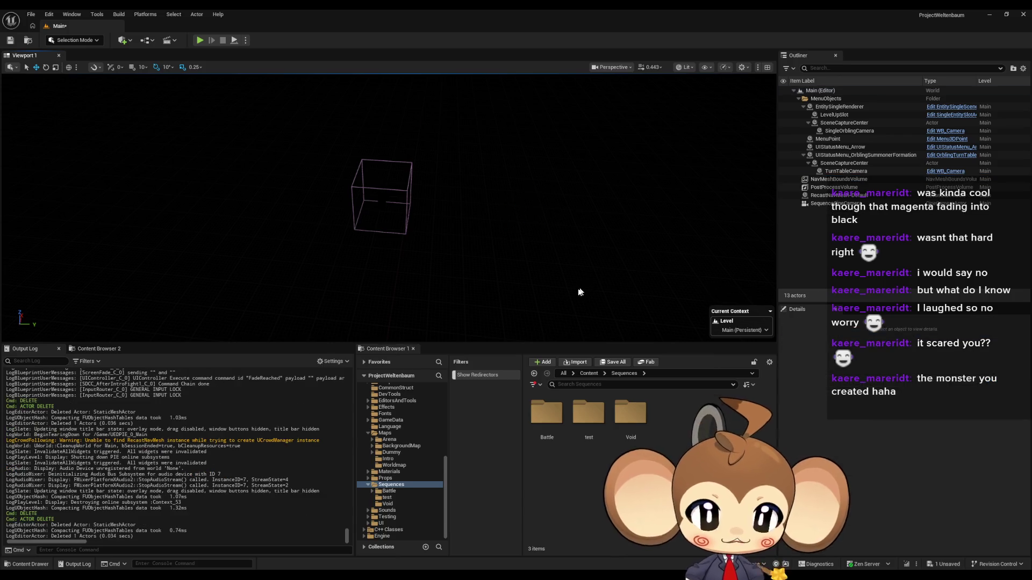
- Open the VoidLevel map from Maps > Intro, saving the Main level first
{"action": "left_click", "coordinate": [589, 372]}
{"action": "scroll", "coordinate": [598, 460], "scroll_direction": "down", "scroll_amount": 3}
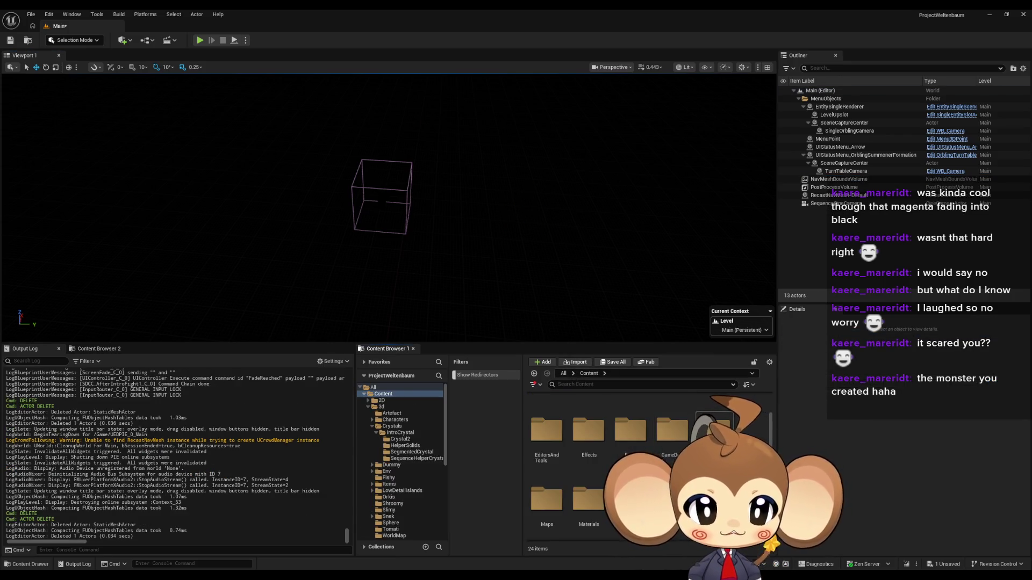
{"action": "double_click", "coordinate": [546, 449]}
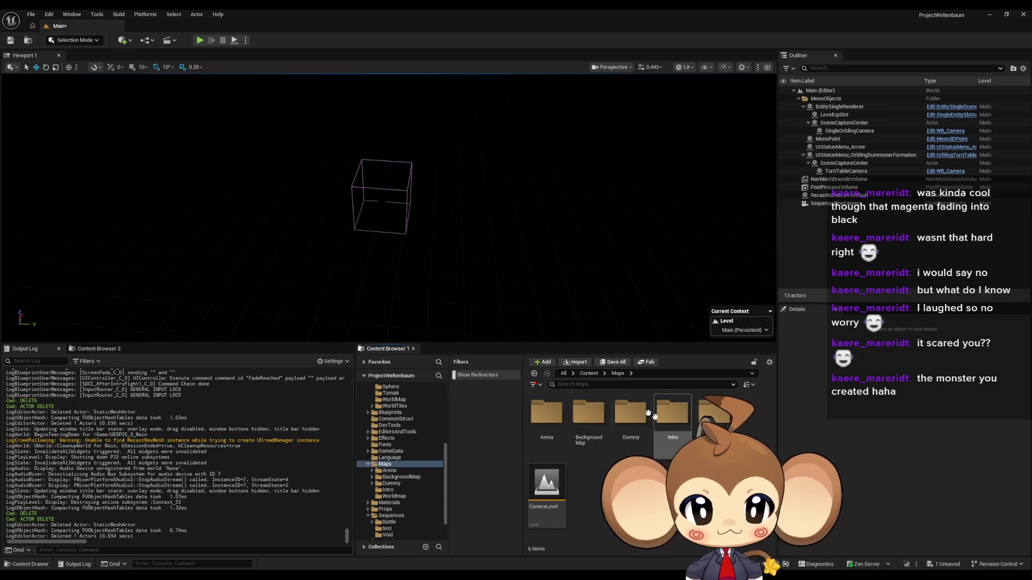
{"action": "double_click", "coordinate": [684, 422]}
{"action": "double_click", "coordinate": [666, 424]}
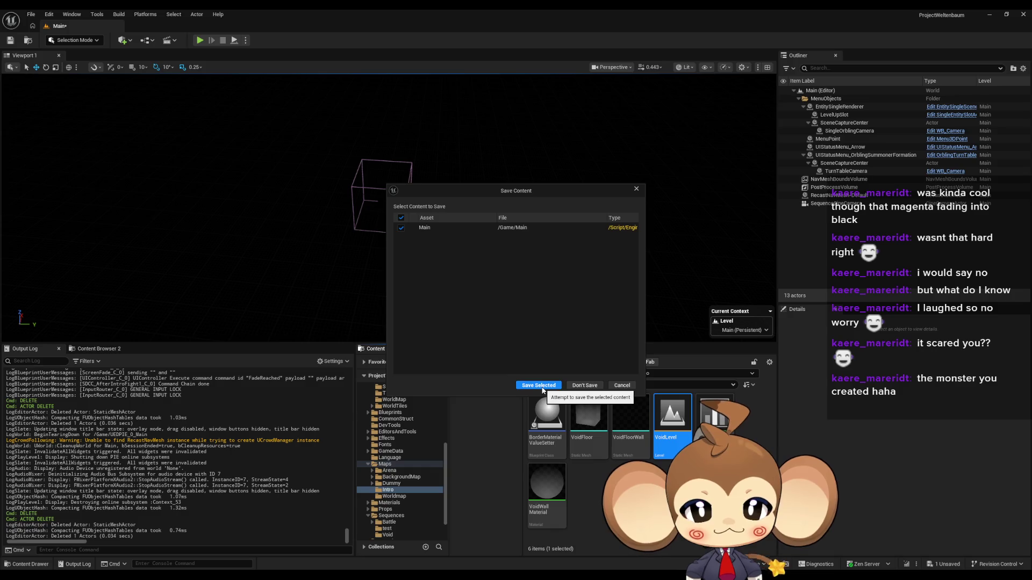
{"action": "left_click", "coordinate": [540, 386]}
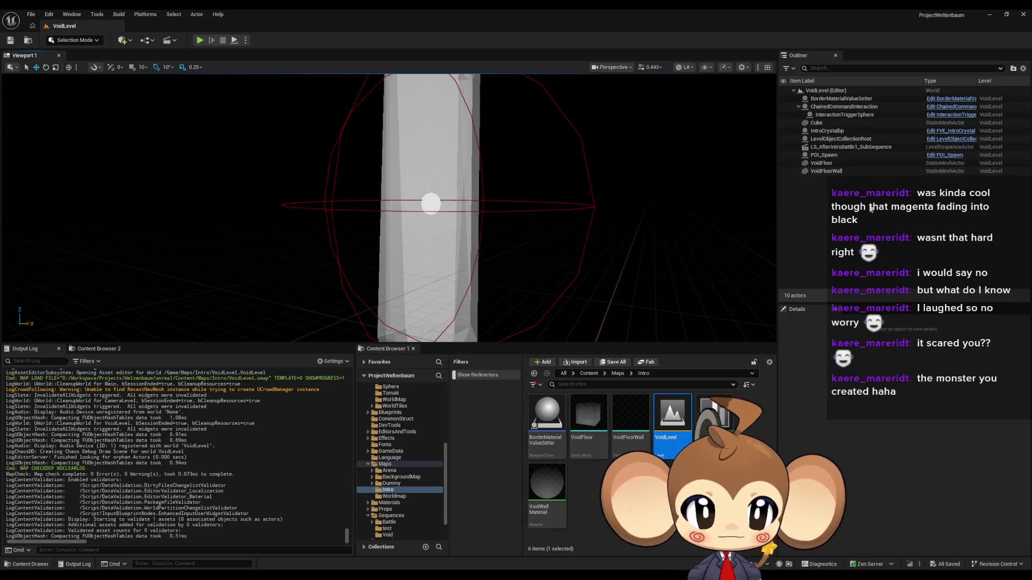
- Open LS_AfterIntroBattle1_SubSequence from Sequences > Void in Sequencer
{"action": "left_click", "coordinate": [588, 374]}
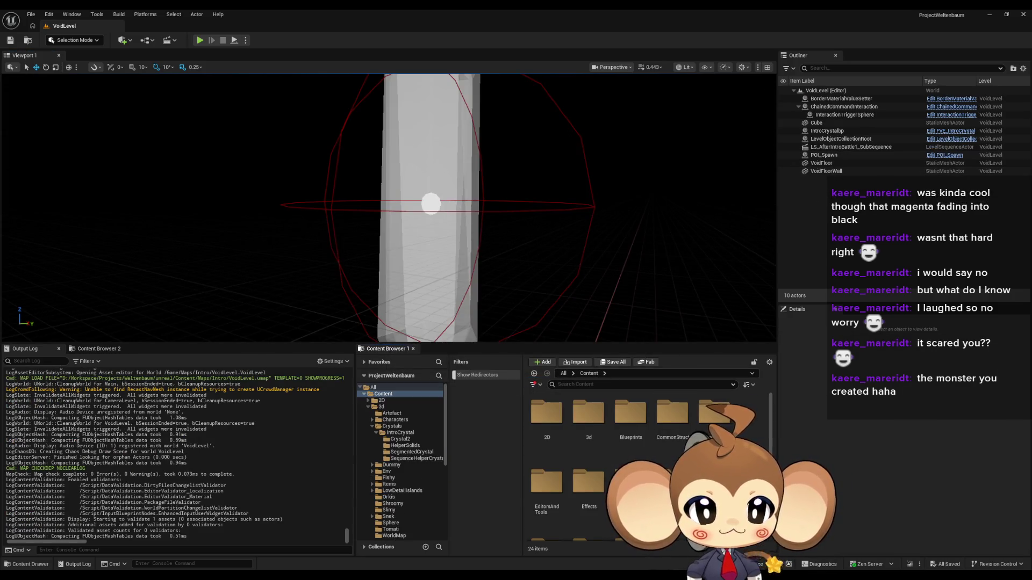
{"action": "double_click", "coordinate": [634, 414]}
{"action": "double_click", "coordinate": [639, 416]}
{"action": "double_click", "coordinate": [588, 425]}
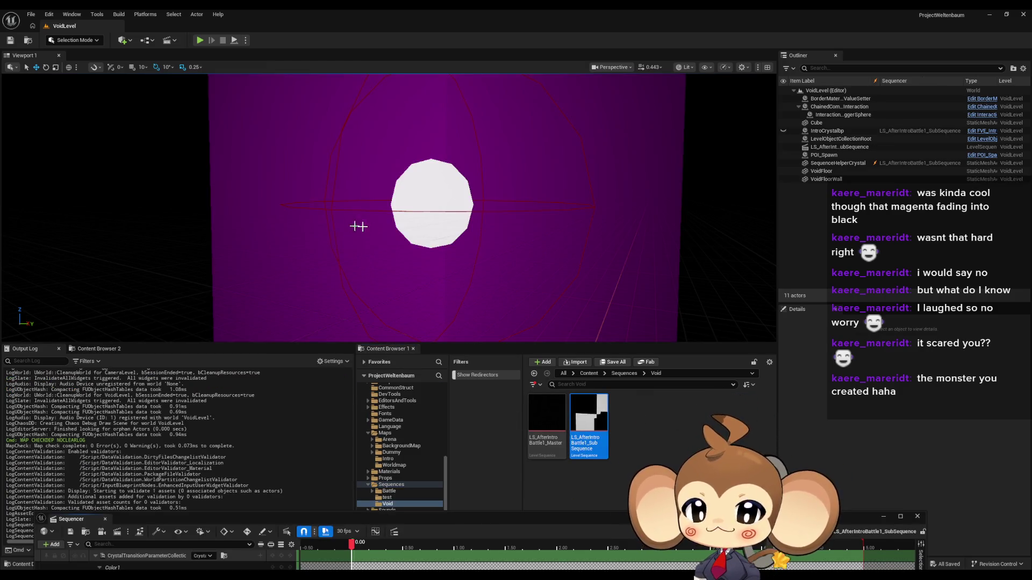
- Enlarge the Sequencer panel and check the world-context, Actions and Playback Options menus without changes
{"action": "mouse_move", "coordinate": [546, 514]}
{"action": "left_mouse_down"}
{"action": "mouse_move", "coordinate": [624, 223]}
{"action": "mouse_move", "coordinate": [646, 192]}
{"action": "left_mouse_up"}
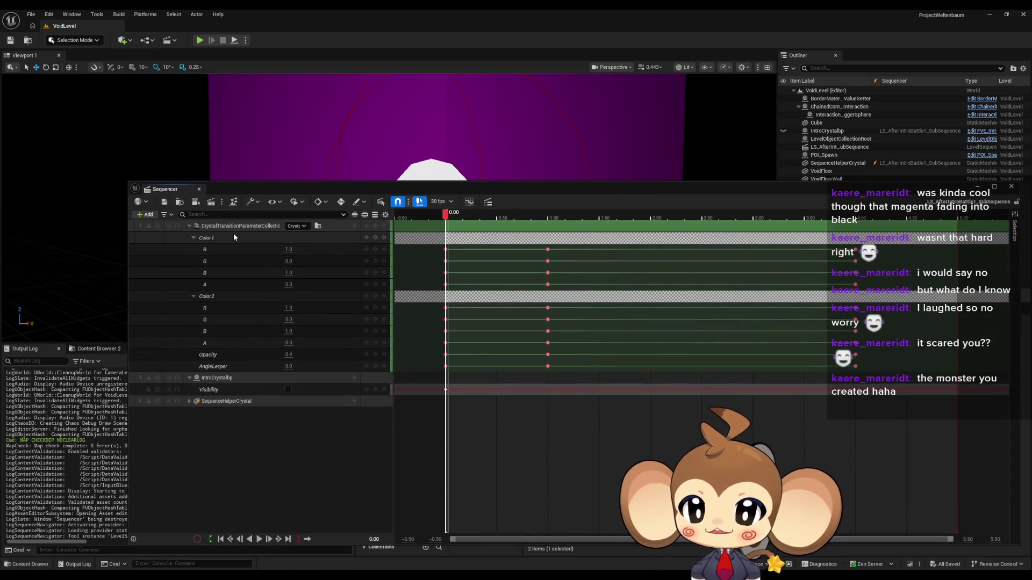
{"action": "left_click", "coordinate": [136, 205]}
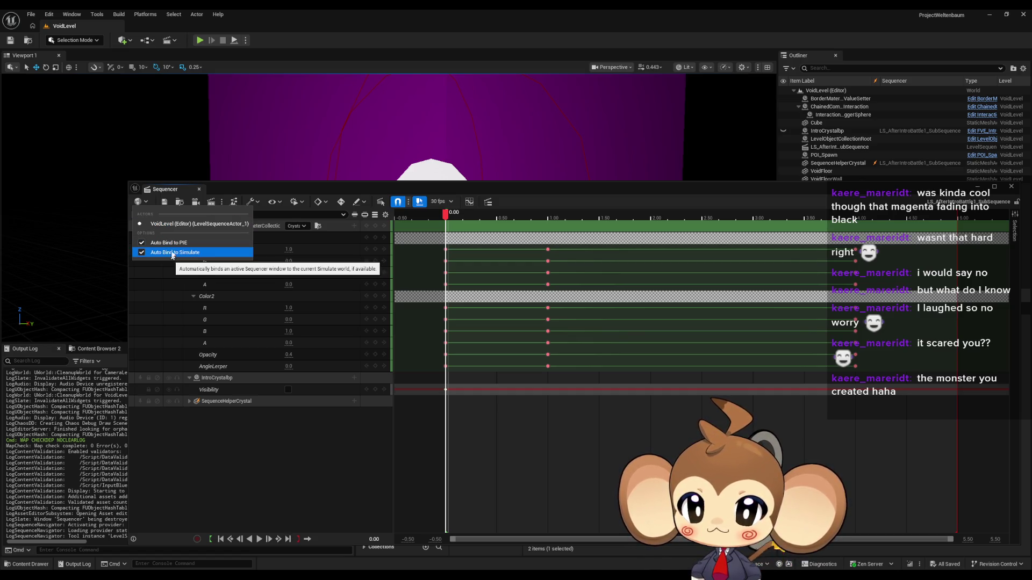
{"action": "left_click", "coordinate": [142, 202]}
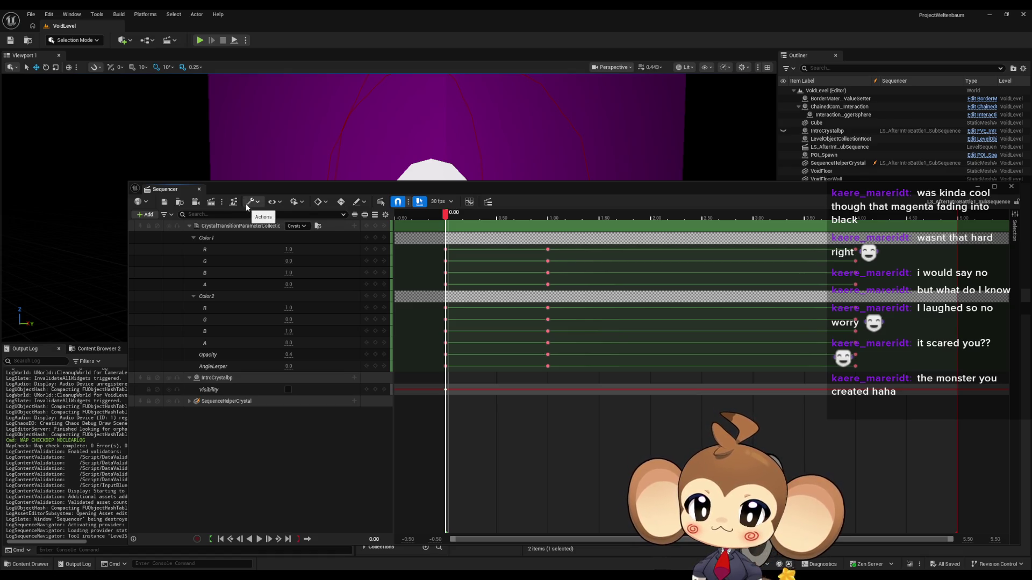
{"action": "left_click", "coordinate": [253, 206]}
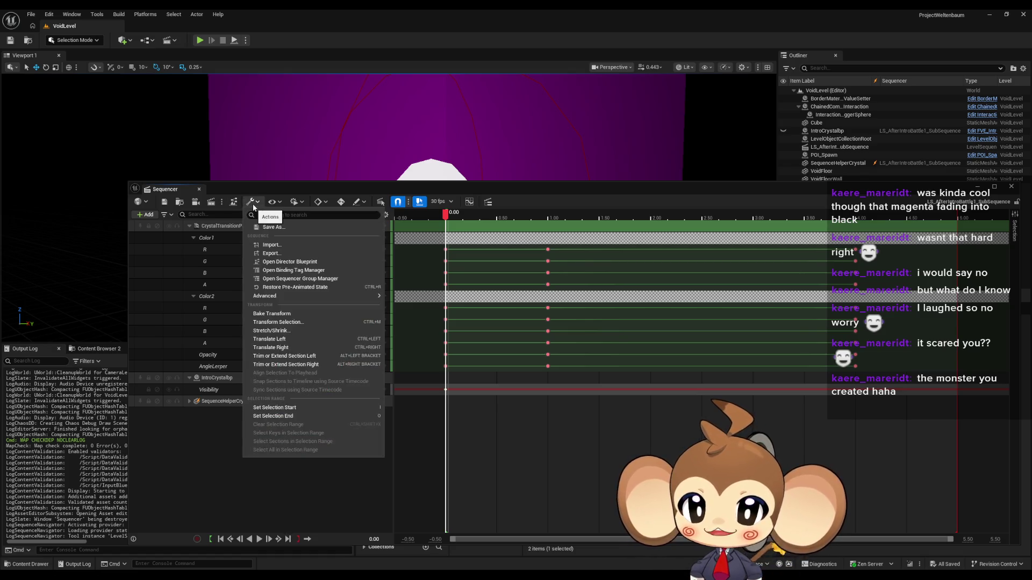
{"action": "left_click", "coordinate": [253, 204]}
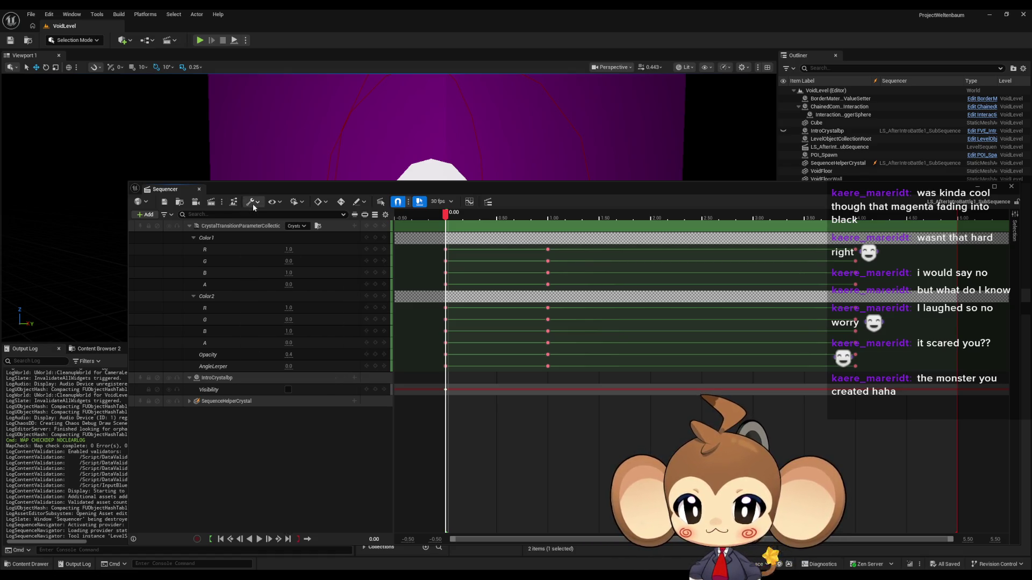
{"action": "left_click", "coordinate": [295, 204]}
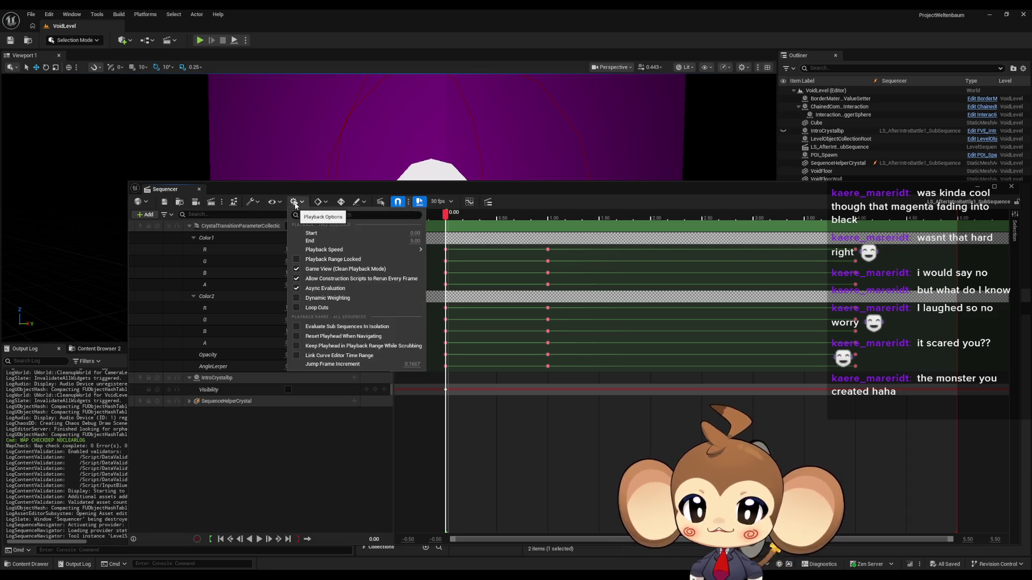
{"action": "left_click", "coordinate": [295, 204]}
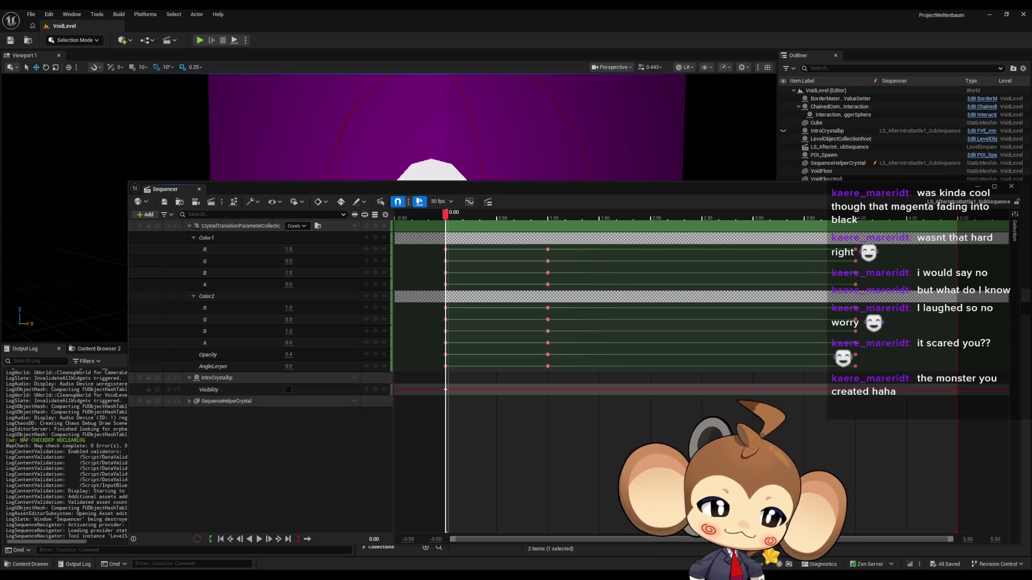
- Bring the Sequencer documentation browser over the editor and maximize it
{"action": "key", "text": "alt+Tab"}
{"action": "left_click_drag", "start_coordinate": [292, 127], "coordinate": [472, 197]}
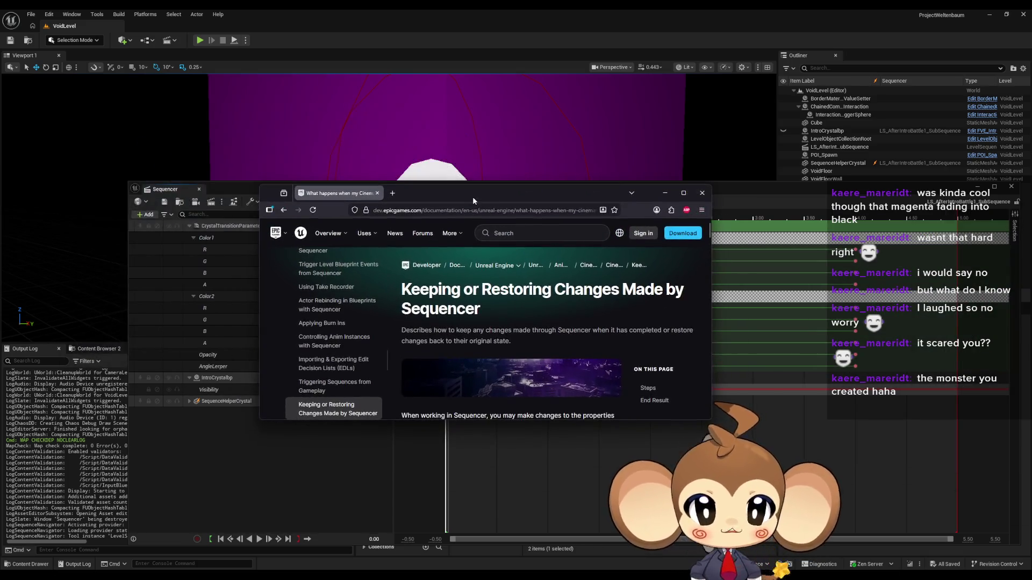
{"action": "double_click", "coordinate": [466, 196]}
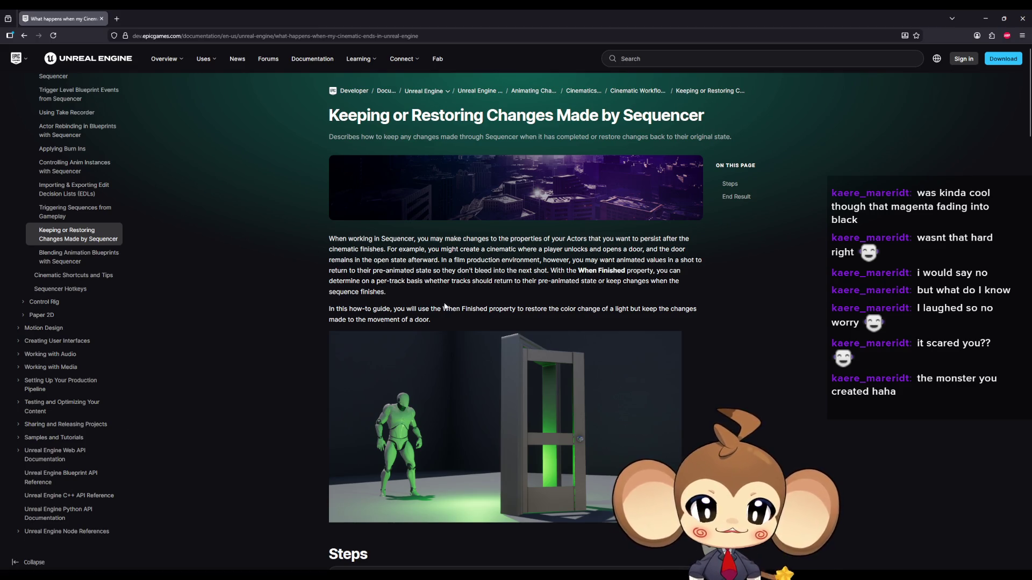
- Read steps 11–18 on keeping Sequencer changes, highlight step 17's text, then minimize the browser
{"action": "scroll", "coordinate": [444, 302], "scroll_direction": "down", "scroll_amount": 3}
{"action": "scroll", "coordinate": [296, 278], "scroll_direction": "down", "scroll_amount": 2}
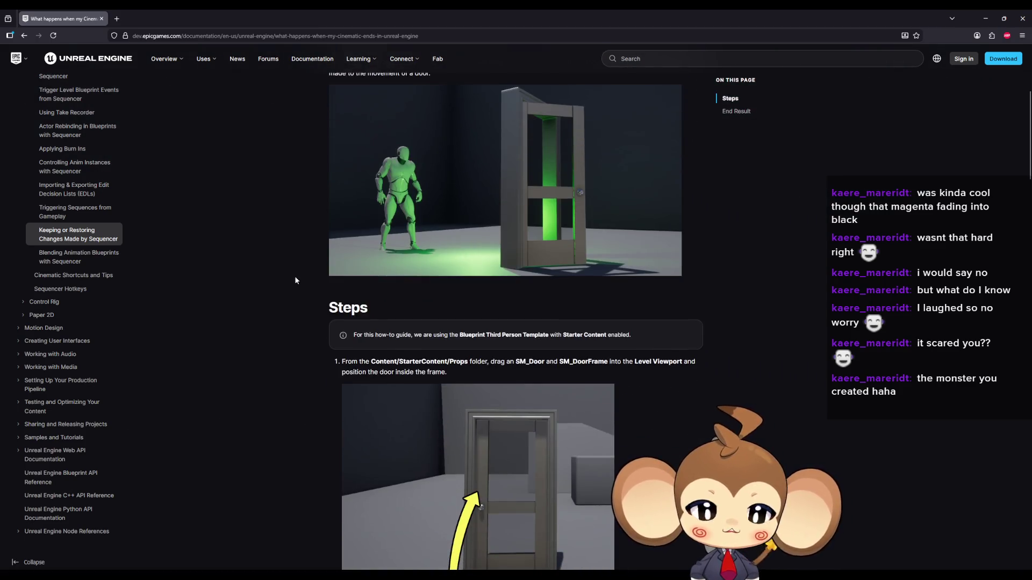
{"action": "scroll", "coordinate": [294, 278], "scroll_direction": "down", "scroll_amount": 2}
{"action": "scroll", "coordinate": [294, 275], "scroll_direction": "down", "scroll_amount": 3}
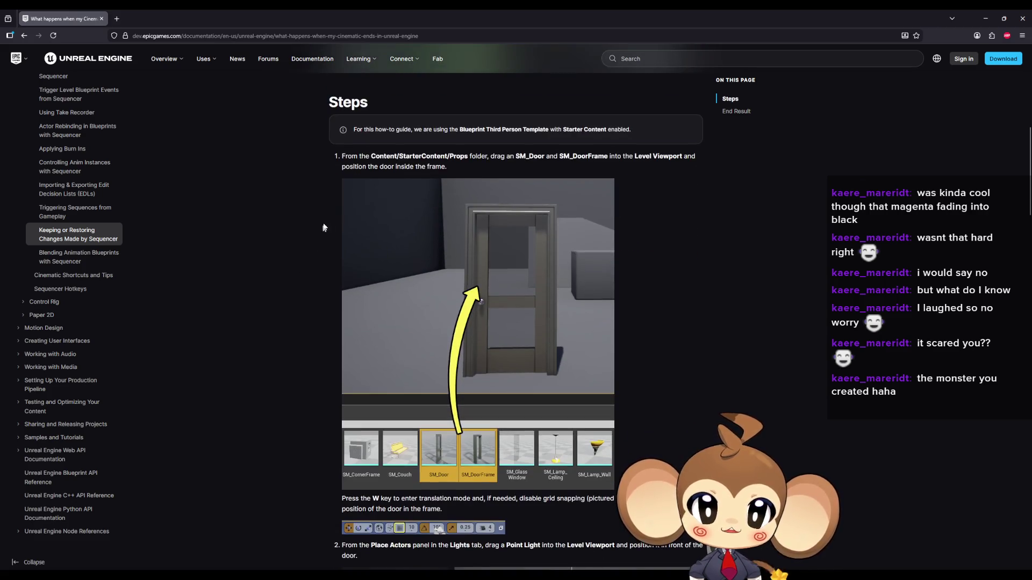
{"action": "scroll", "coordinate": [304, 260], "scroll_direction": "down", "scroll_amount": 4}
{"action": "scroll", "coordinate": [323, 253], "scroll_direction": "down", "scroll_amount": 10}
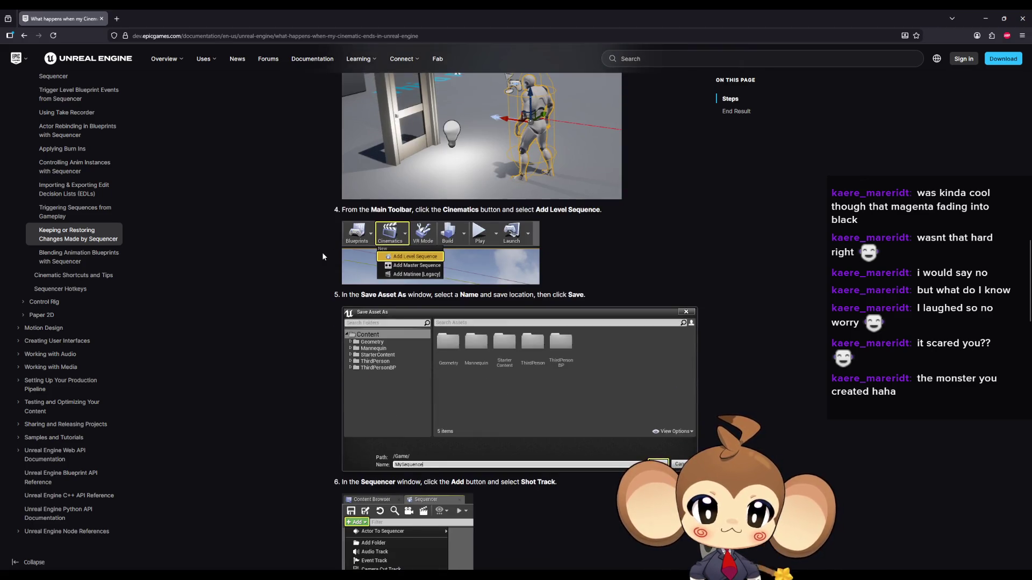
{"action": "scroll", "coordinate": [322, 256], "scroll_direction": "down", "scroll_amount": 4}
{"action": "scroll", "coordinate": [322, 257], "scroll_direction": "down", "scroll_amount": 3}
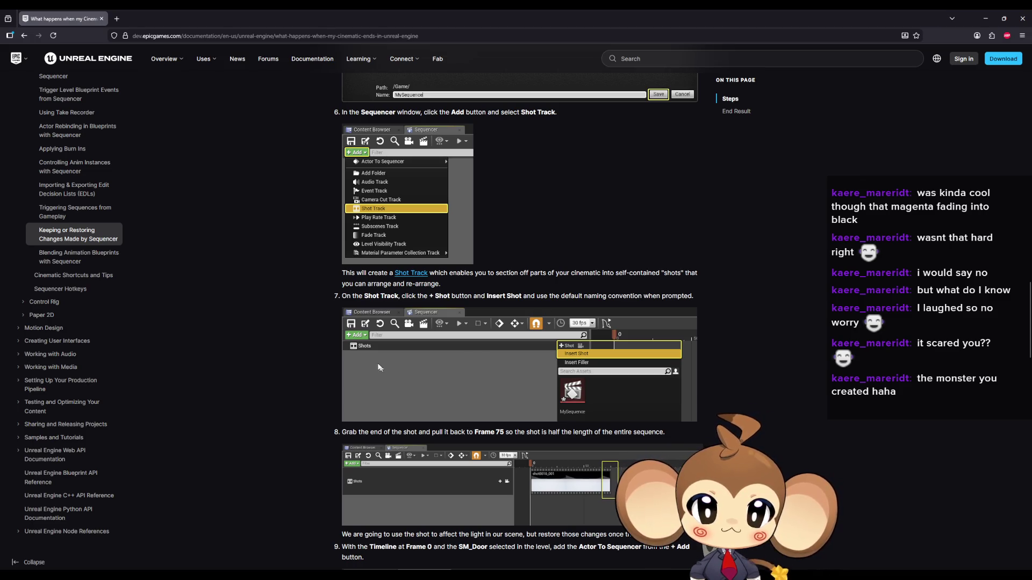
{"action": "scroll", "coordinate": [369, 347], "scroll_direction": "down", "scroll_amount": 3}
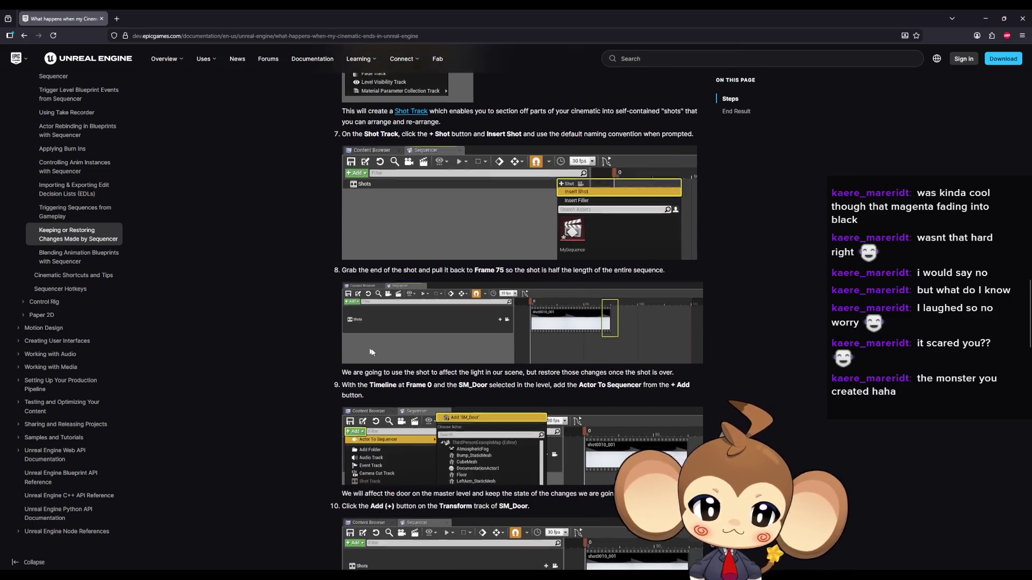
{"action": "scroll", "coordinate": [614, 330], "scroll_direction": "down", "scroll_amount": 3}
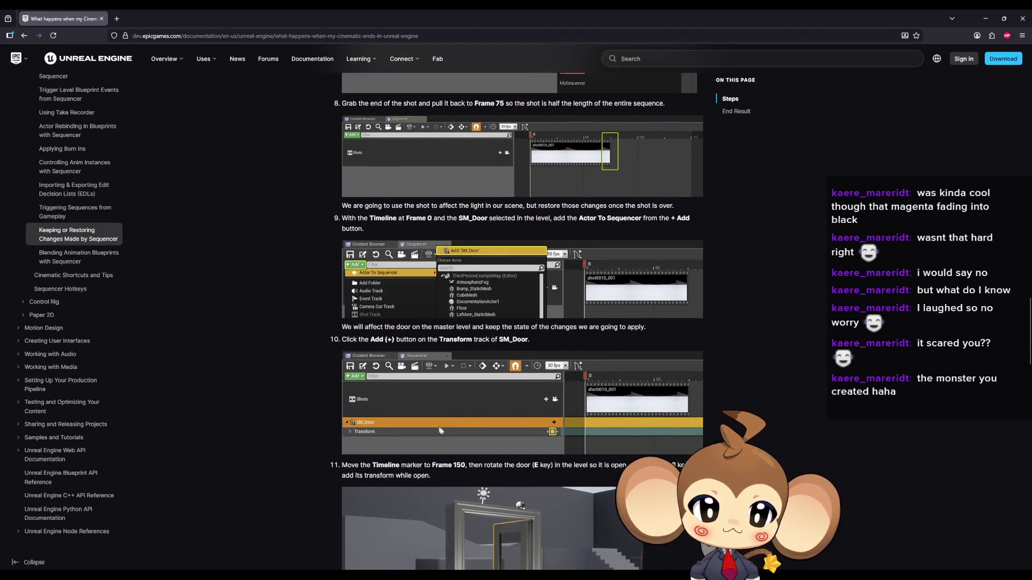
{"action": "scroll", "coordinate": [439, 430], "scroll_direction": "down", "scroll_amount": 3}
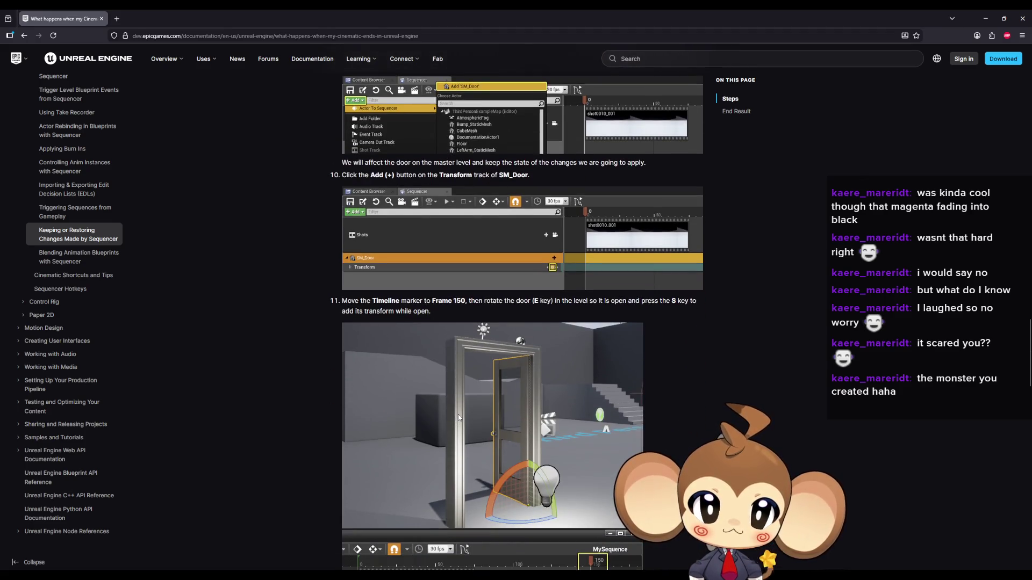
{"action": "scroll", "coordinate": [458, 417], "scroll_direction": "down", "scroll_amount": 4}
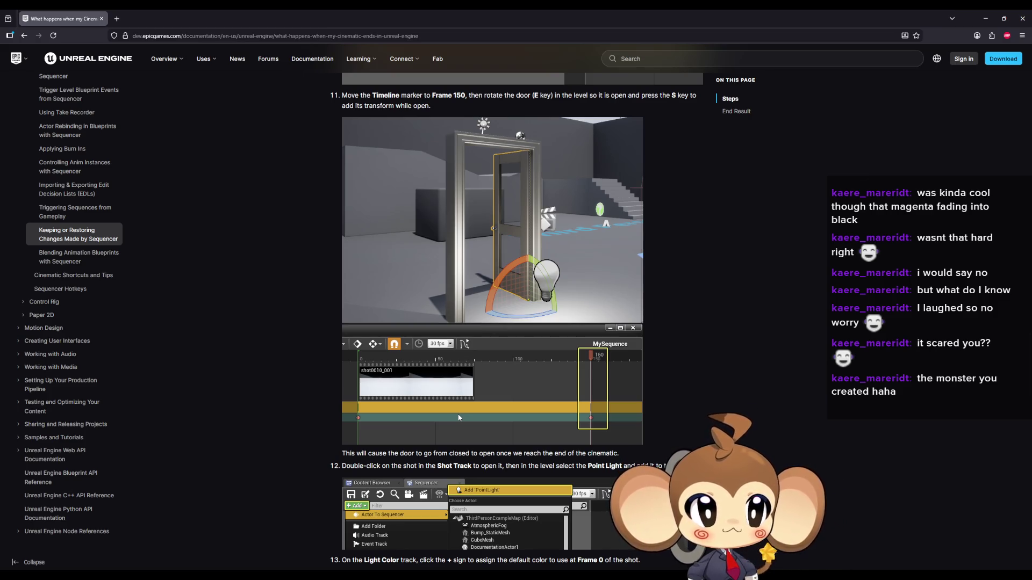
{"action": "scroll", "coordinate": [458, 419], "scroll_direction": "down", "scroll_amount": 3}
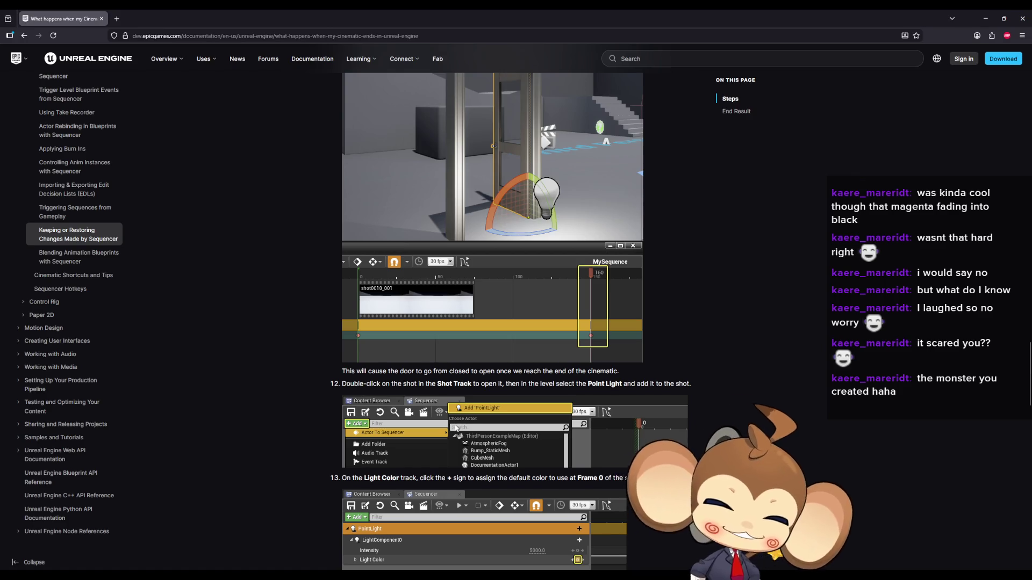
{"action": "scroll", "coordinate": [460, 424], "scroll_direction": "down", "scroll_amount": 3}
{"action": "scroll", "coordinate": [527, 307], "scroll_direction": "down", "scroll_amount": 2}
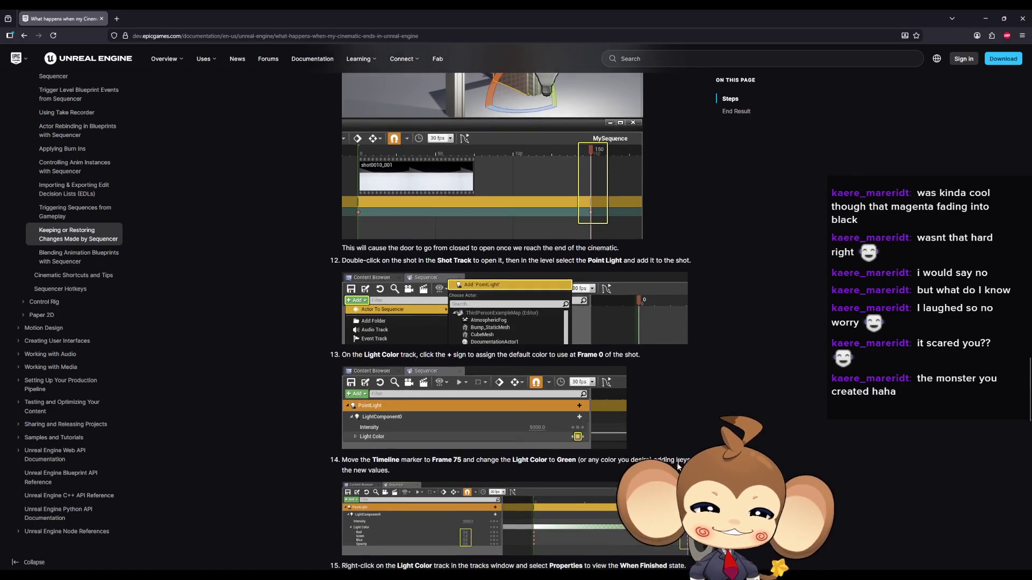
{"action": "scroll", "coordinate": [526, 306], "scroll_direction": "down", "scroll_amount": 3}
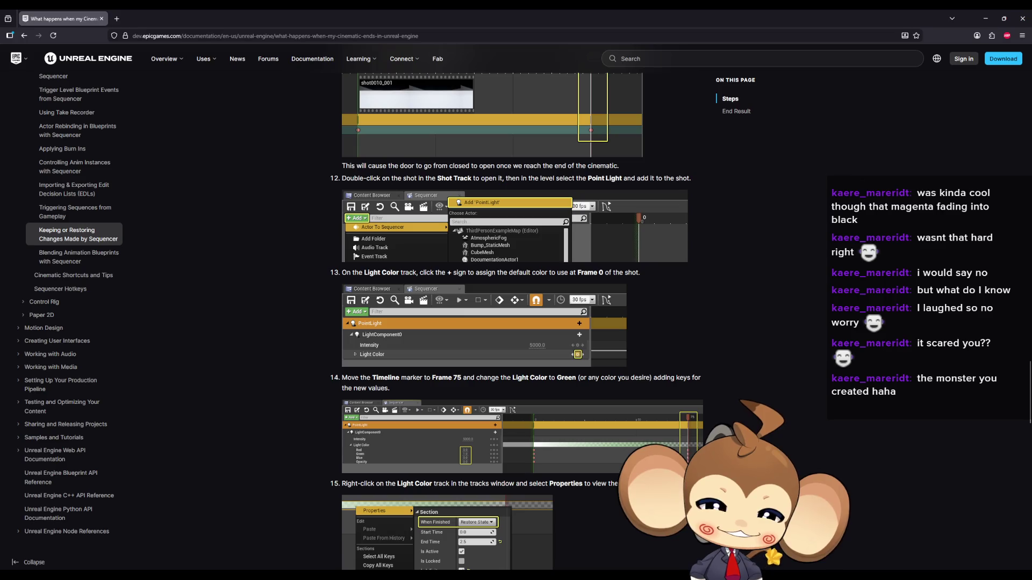
{"action": "scroll", "coordinate": [527, 306], "scroll_direction": "down", "scroll_amount": 1}
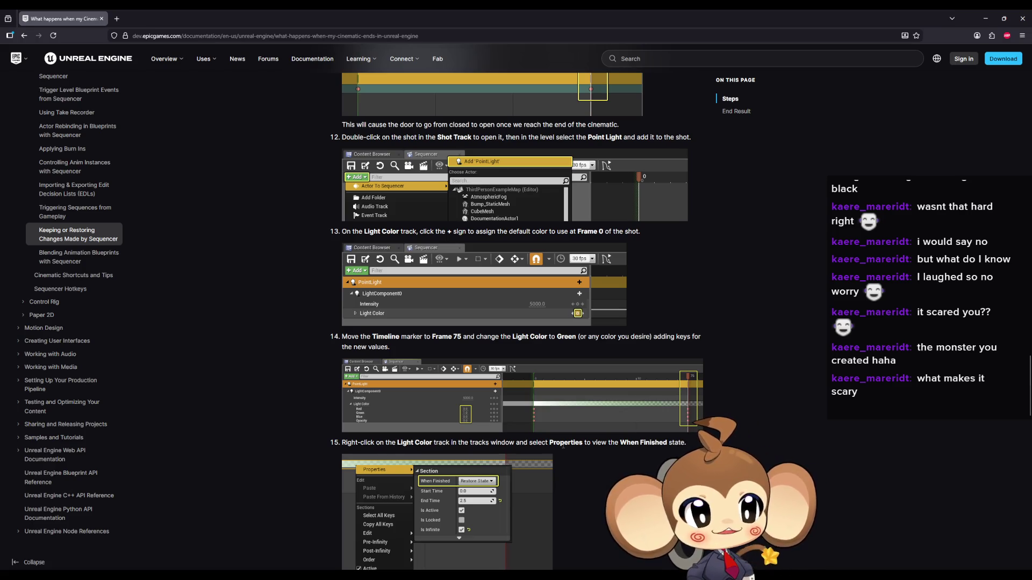
{"action": "scroll", "coordinate": [562, 454], "scroll_direction": "down", "scroll_amount": 1}
{"action": "scroll", "coordinate": [563, 454], "scroll_direction": "down", "scroll_amount": 3}
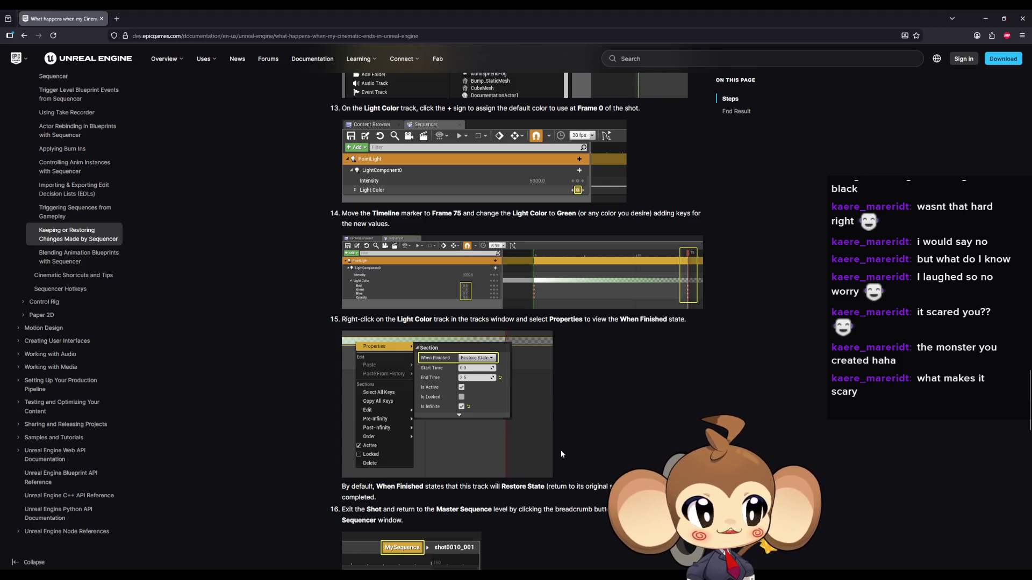
{"action": "scroll", "coordinate": [561, 454], "scroll_direction": "down", "scroll_amount": 1}
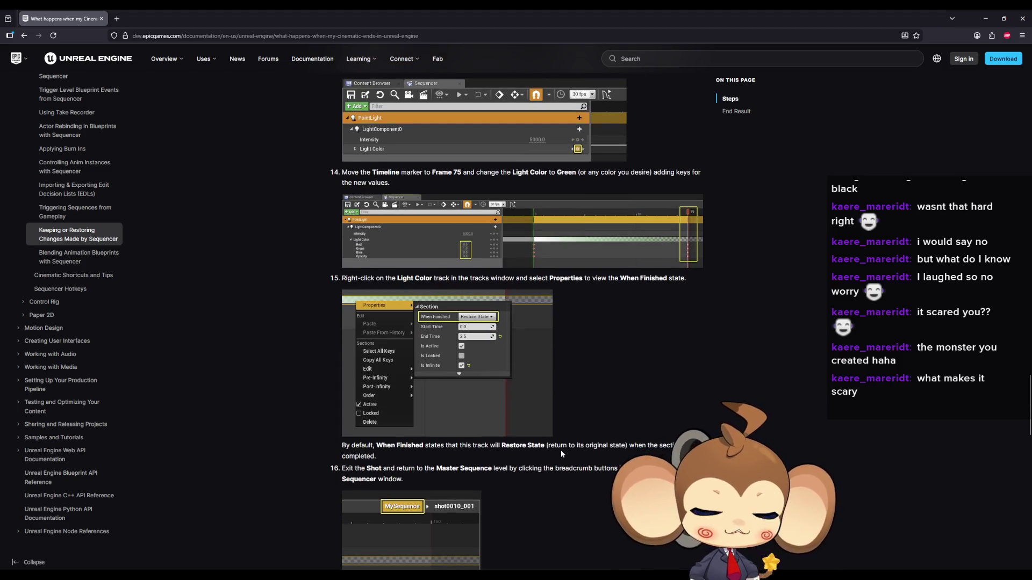
{"action": "scroll", "coordinate": [561, 454], "scroll_direction": "down", "scroll_amount": 2}
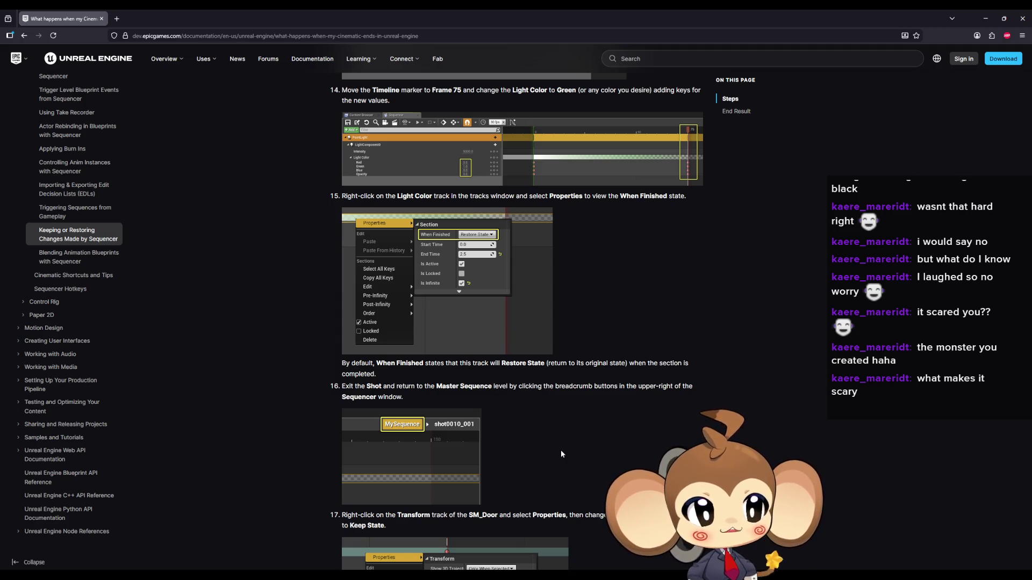
{"action": "scroll", "coordinate": [561, 454], "scroll_direction": "down", "scroll_amount": 2}
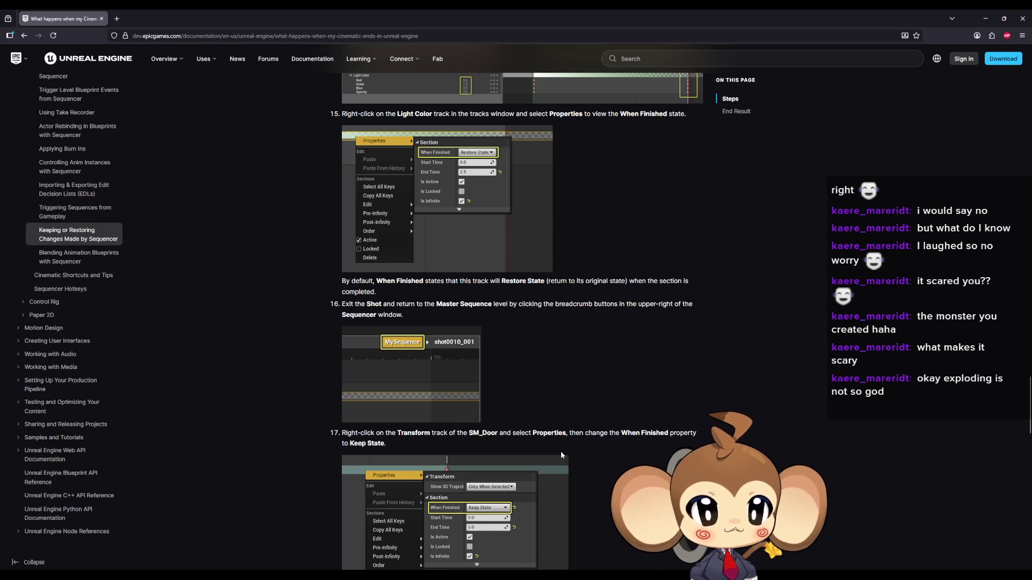
{"action": "scroll", "coordinate": [561, 455], "scroll_direction": "down", "scroll_amount": 1}
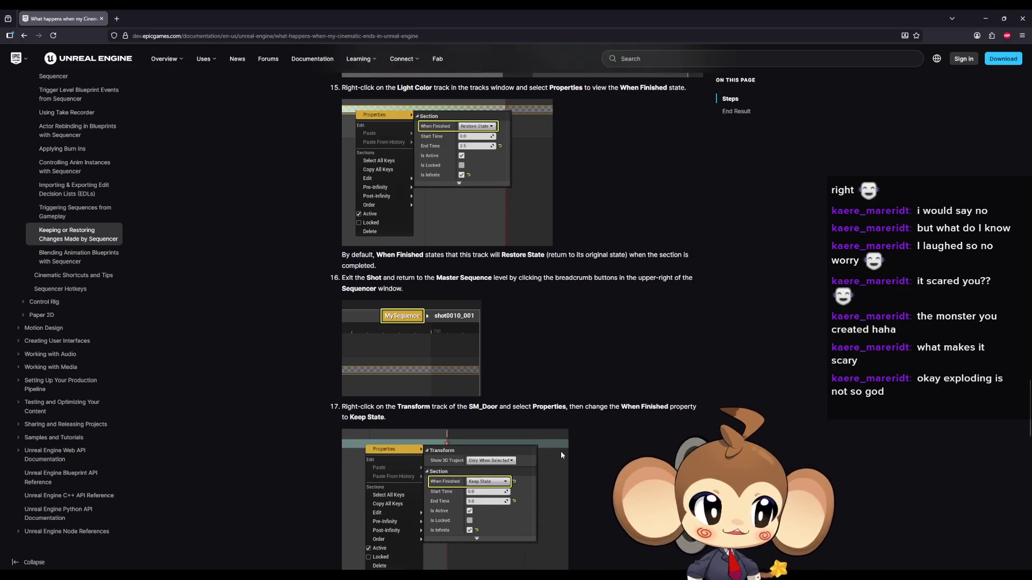
{"action": "scroll", "coordinate": [561, 455], "scroll_direction": "down", "scroll_amount": 2}
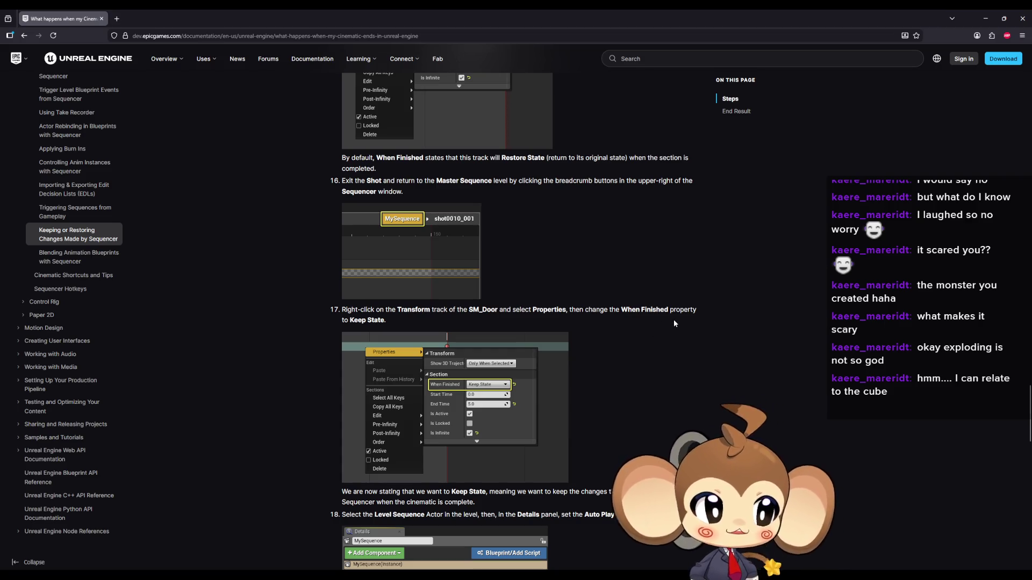
{"action": "scroll", "coordinate": [680, 331], "scroll_direction": "down", "scroll_amount": 1}
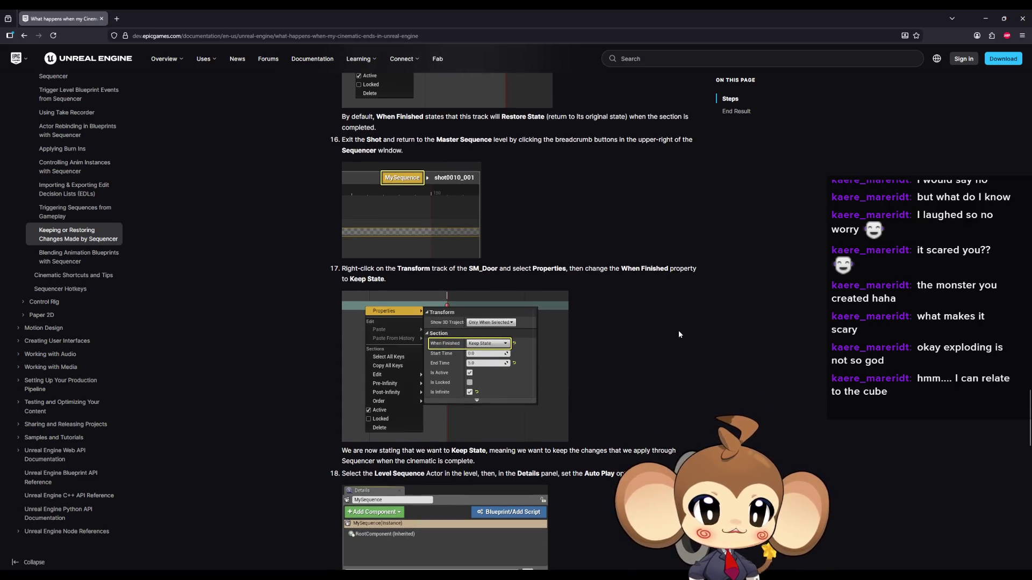
{"action": "scroll", "coordinate": [679, 335], "scroll_direction": "down", "scroll_amount": 1}
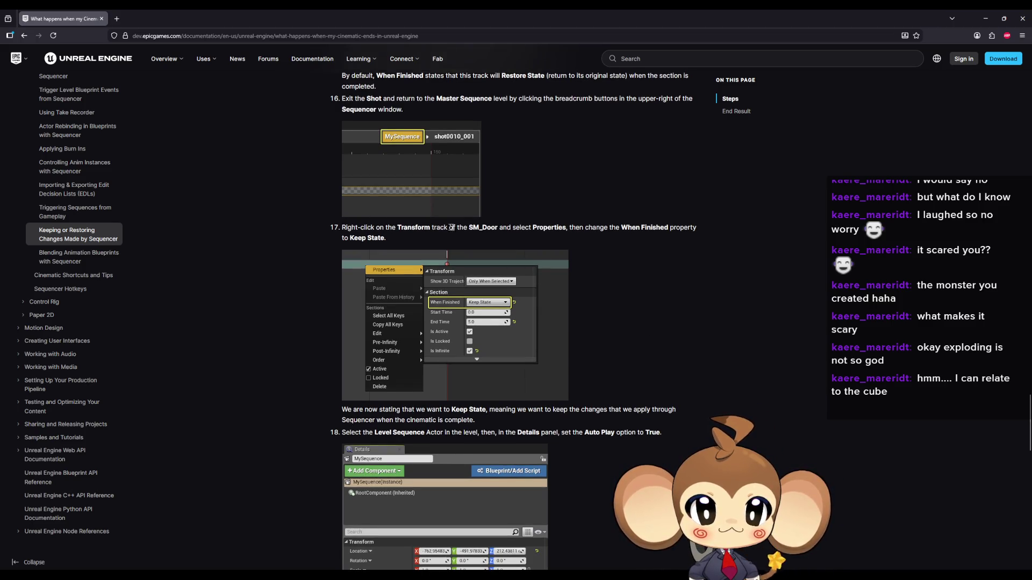
{"action": "left_click_drag", "start_coordinate": [503, 226], "coordinate": [536, 228]}
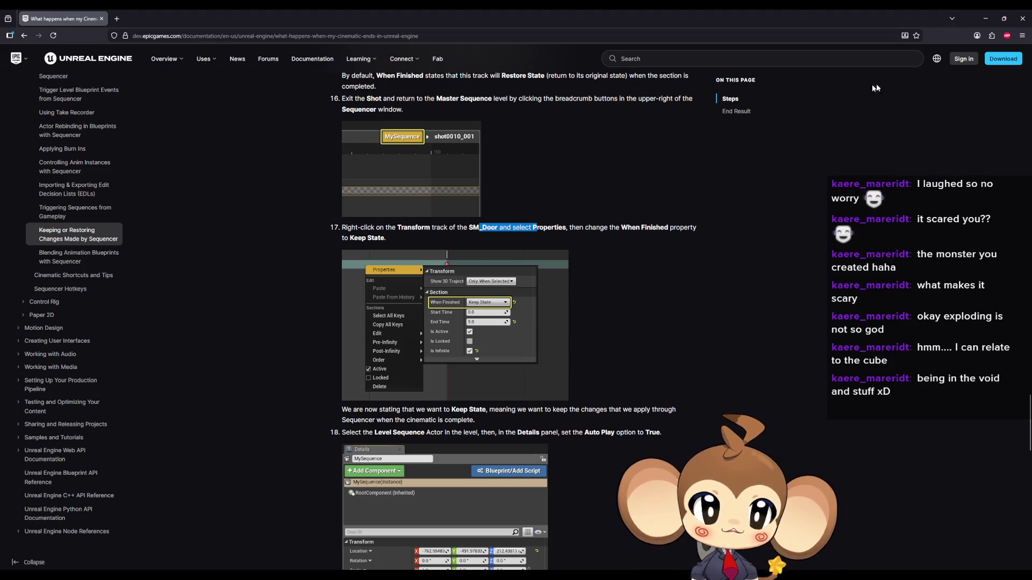
{"action": "left_click", "coordinate": [985, 18]}
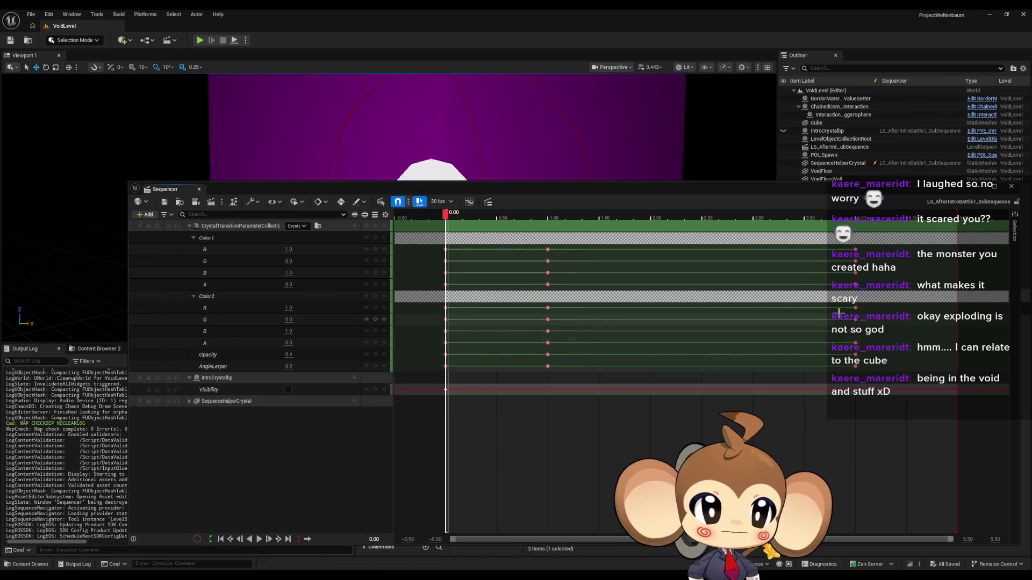
{"action": "left_click", "coordinate": [855, 308]}
{"action": "right_click", "coordinate": [857, 306]}
{"action": "mouse_move", "coordinate": [876, 317]}
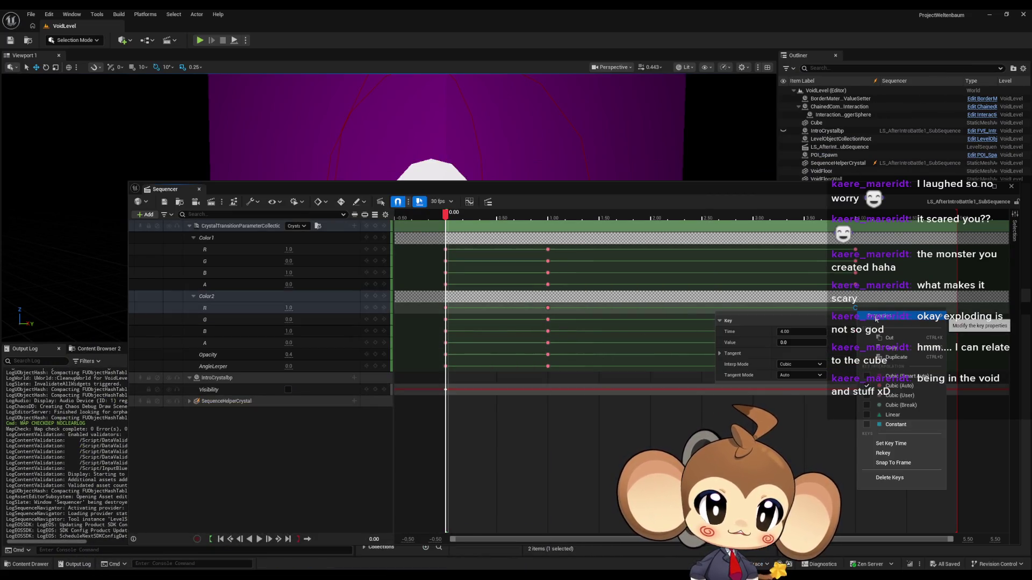
{"action": "left_click", "coordinate": [785, 375]}
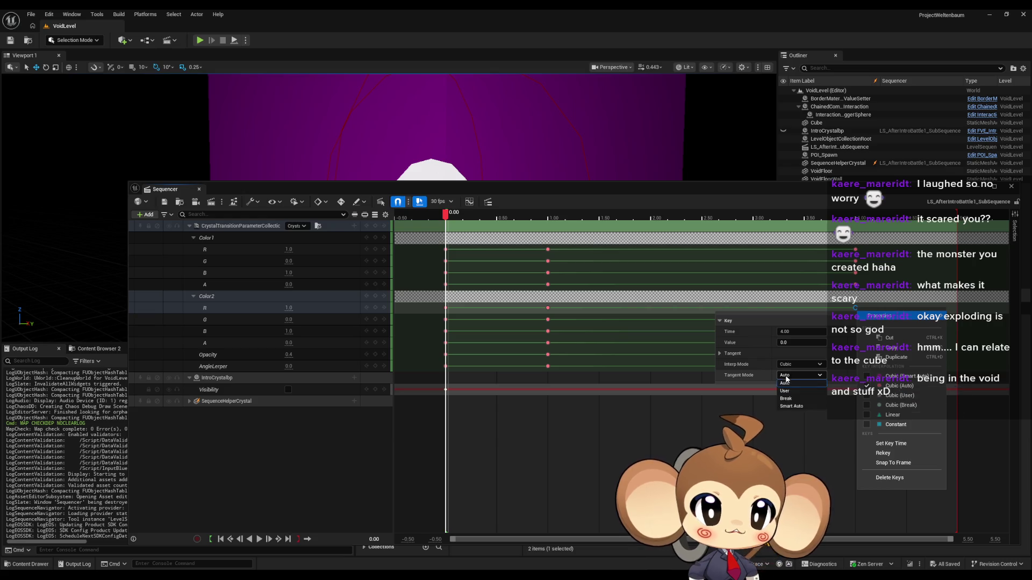
{"action": "left_click", "coordinate": [786, 383]}
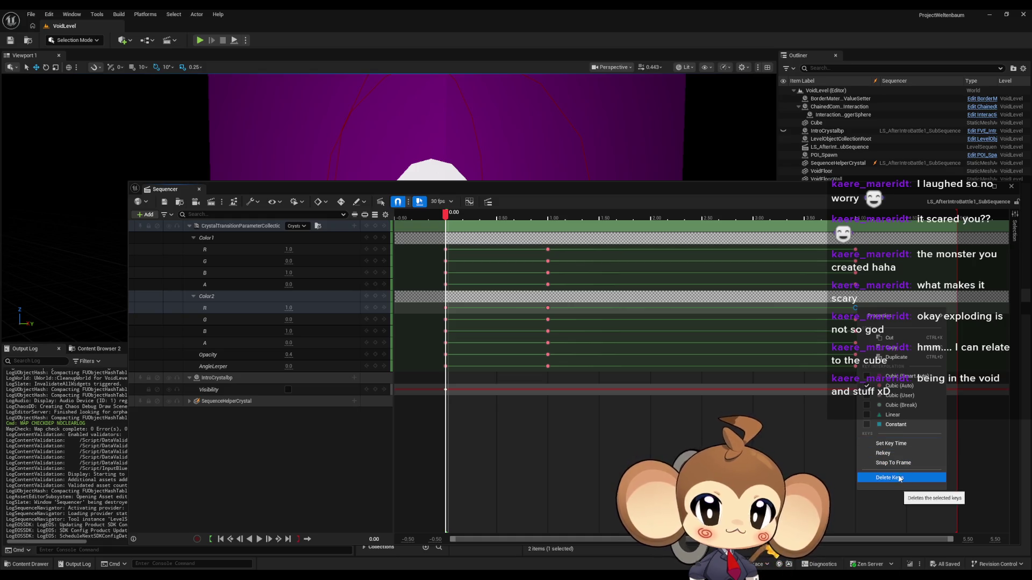
{"action": "mouse_move", "coordinate": [881, 316]}
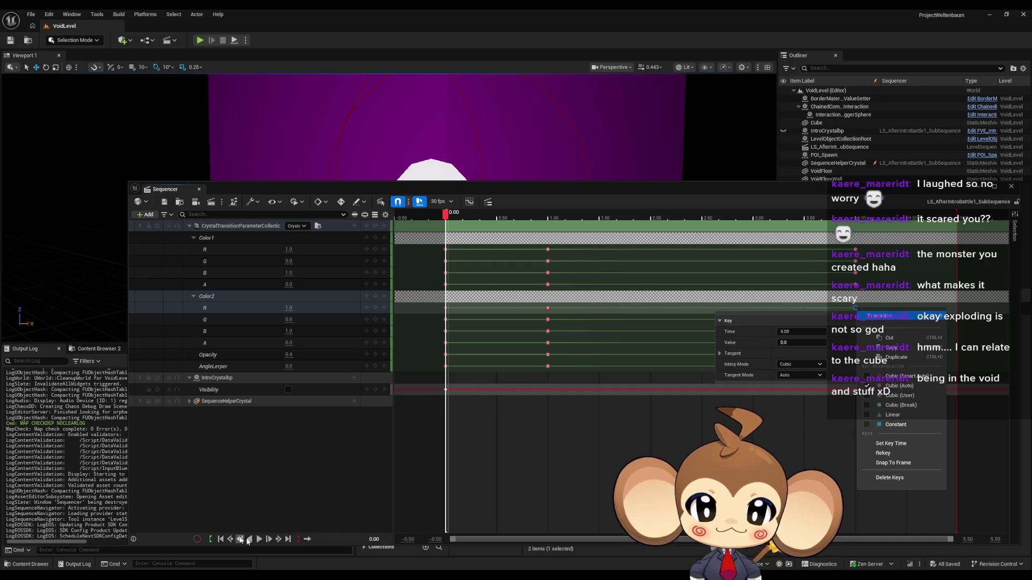
{"action": "key", "text": "alt+Tab"}
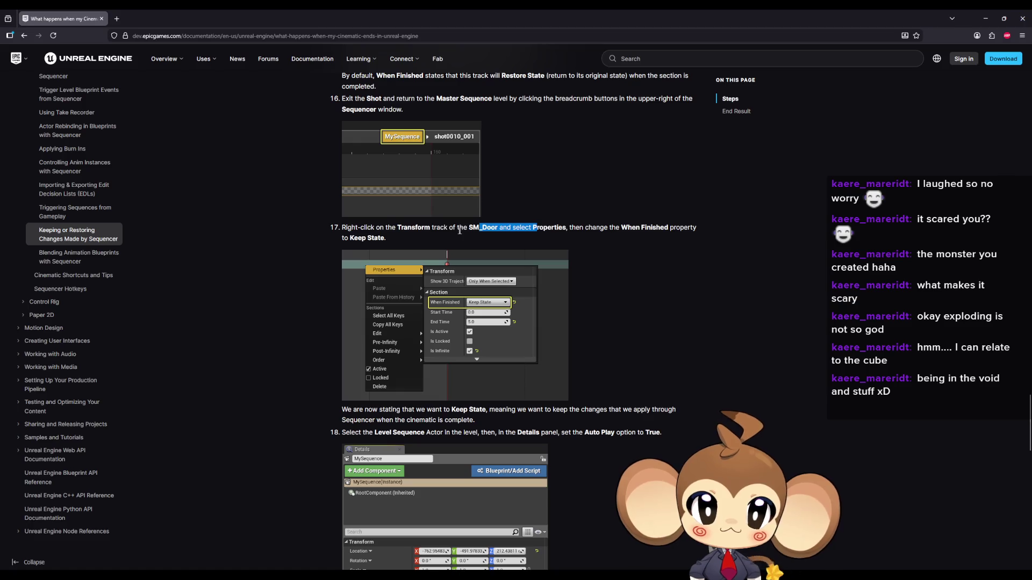
{"action": "left_click", "coordinate": [986, 18]}
{"action": "right_click", "coordinate": [621, 299]}
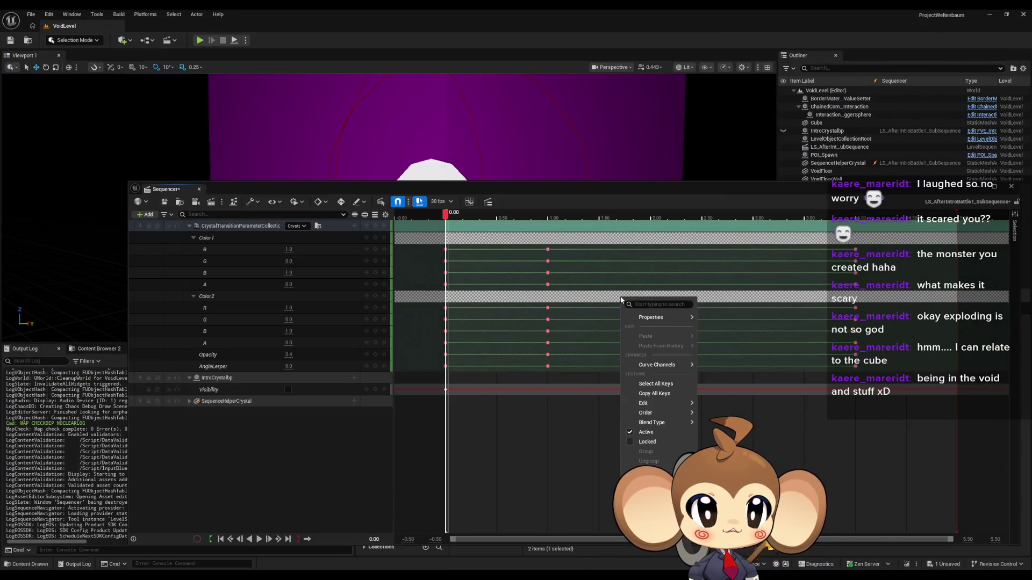
{"action": "right_click", "coordinate": [576, 308]}
{"action": "mouse_move", "coordinate": [607, 332]}
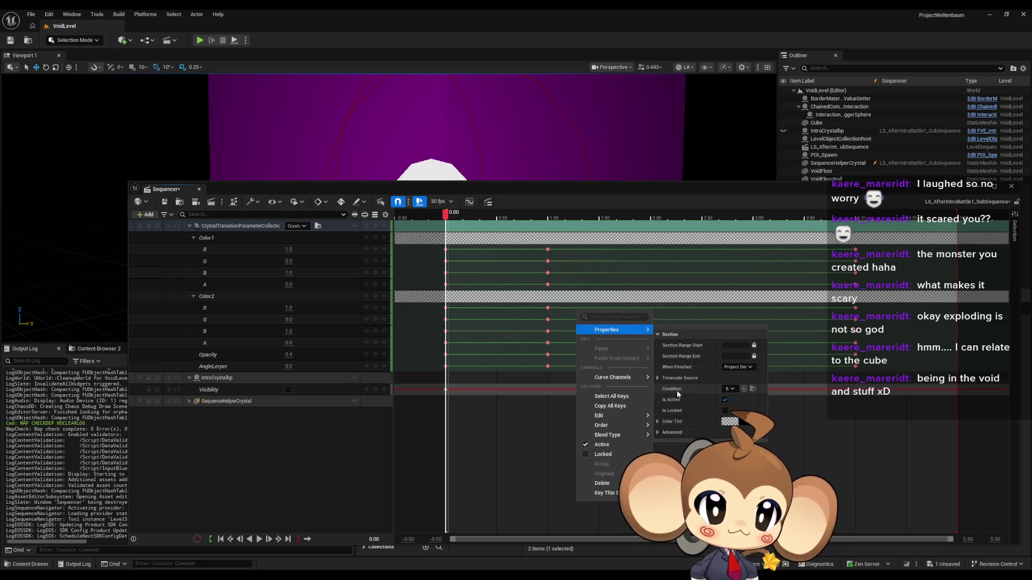
{"action": "left_click", "coordinate": [737, 367]}
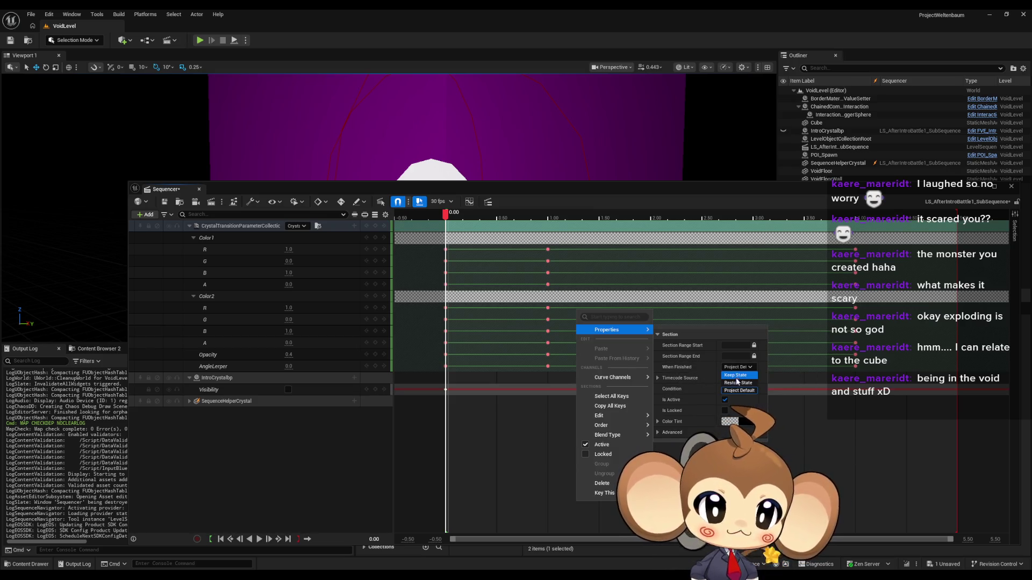
{"action": "left_click", "coordinate": [737, 370]}
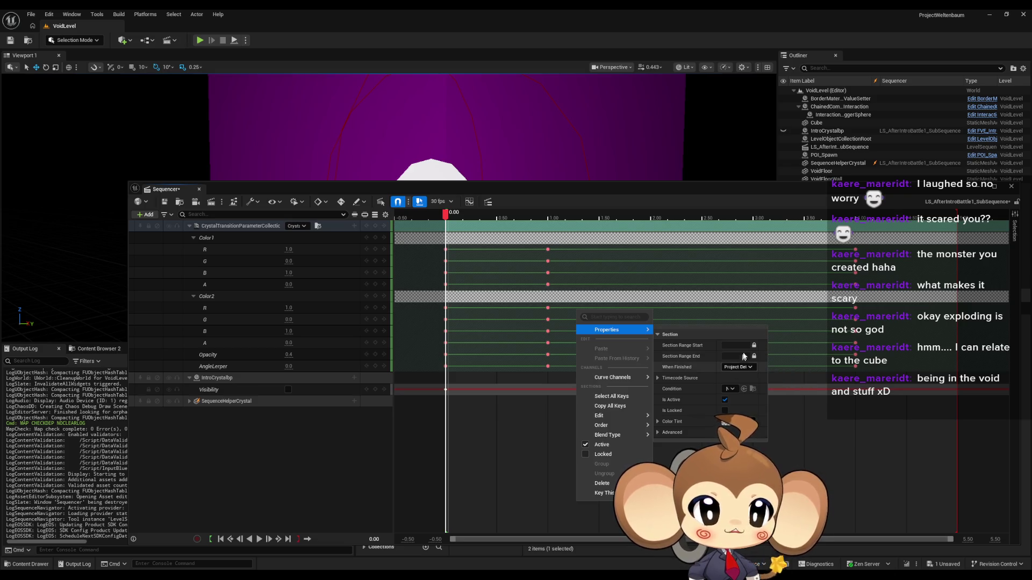
{"action": "left_click", "coordinate": [495, 483]}
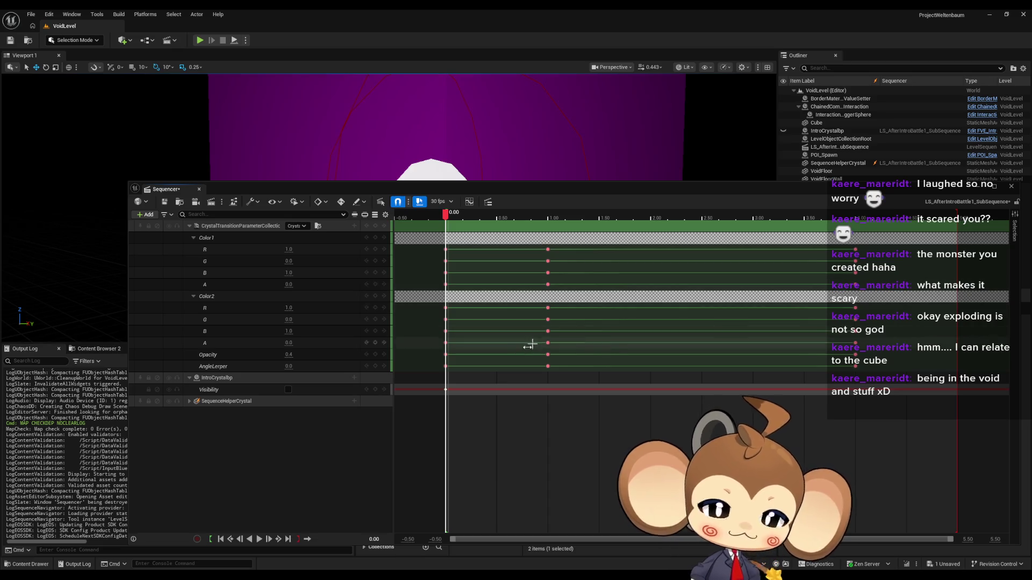
{"action": "mouse_move", "coordinate": [546, 193]}
{"action": "left_mouse_down"}
{"action": "mouse_move", "coordinate": [502, 389]}
{"action": "mouse_move", "coordinate": [525, 253]}
{"action": "left_mouse_up"}
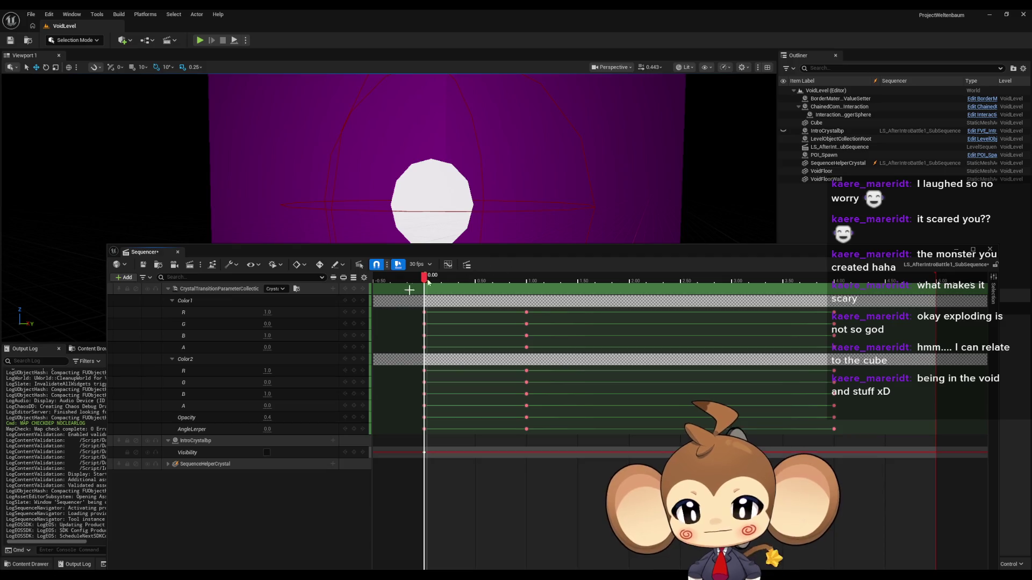
- Expand SequenceHelperCrystal to show its Spawned and Transform sub-tracks, then close Sequencer
{"action": "left_click", "coordinate": [242, 464]}
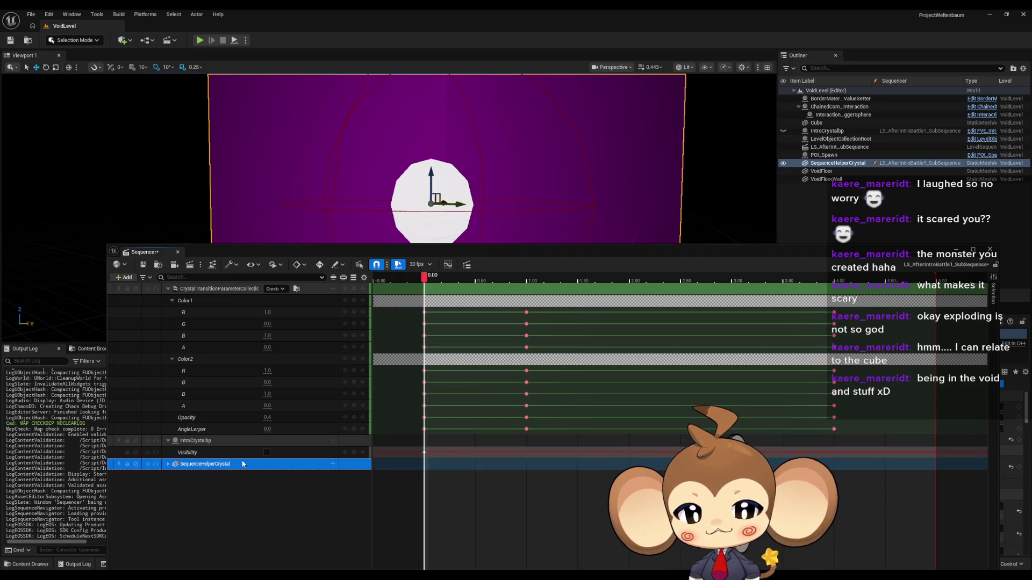
{"action": "left_click", "coordinate": [167, 464]}
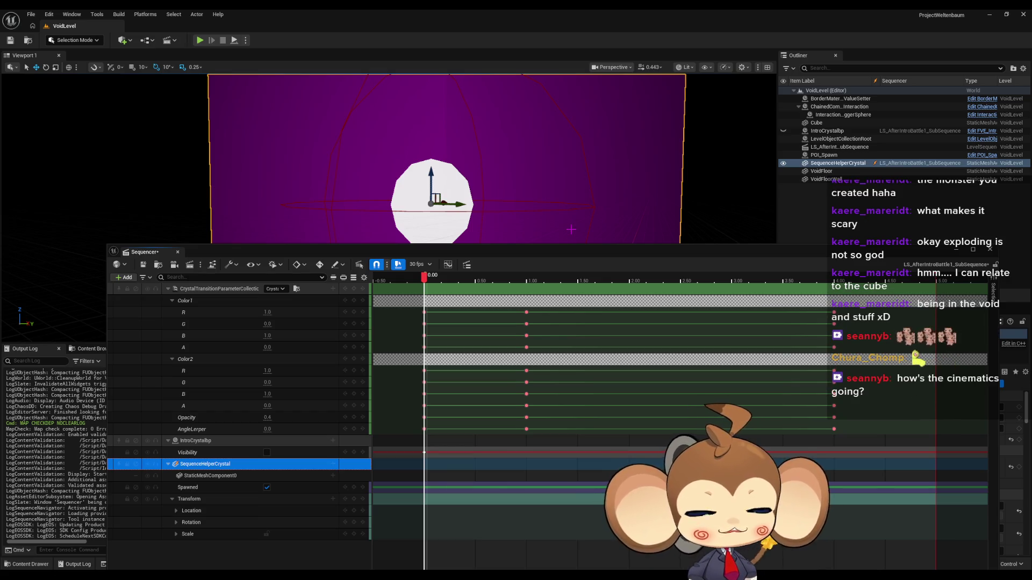
{"action": "left_click", "coordinate": [952, 252]}
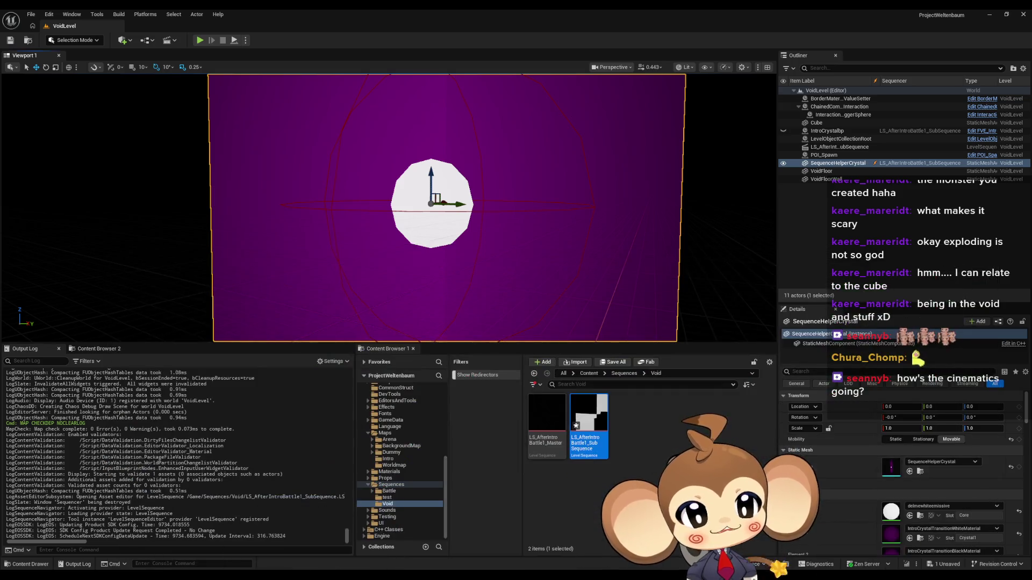
- Return to the top Content folder and run a brief VoidLevel play test, ending it with Esc
{"action": "left_click", "coordinate": [589, 375]}
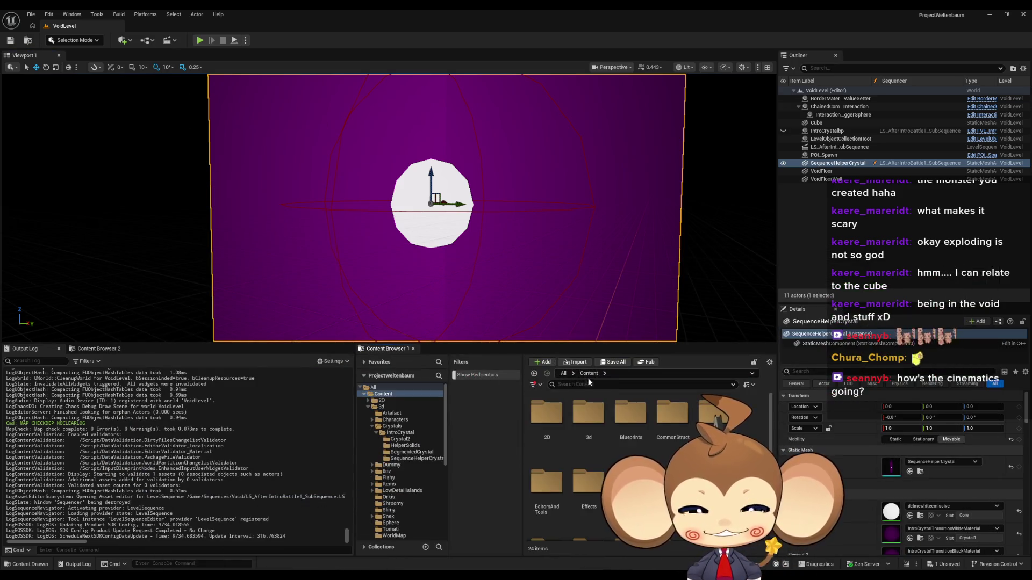
{"action": "left_click", "coordinate": [199, 40]}
{"action": "key", "text": "Escape"}
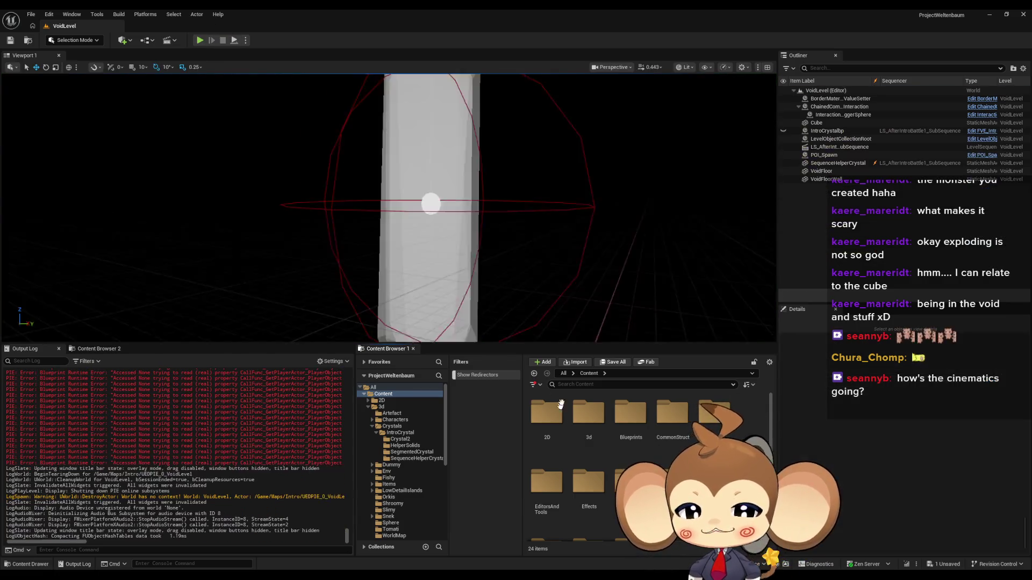
{"action": "scroll", "coordinate": [598, 424], "scroll_direction": "down", "scroll_amount": 5}
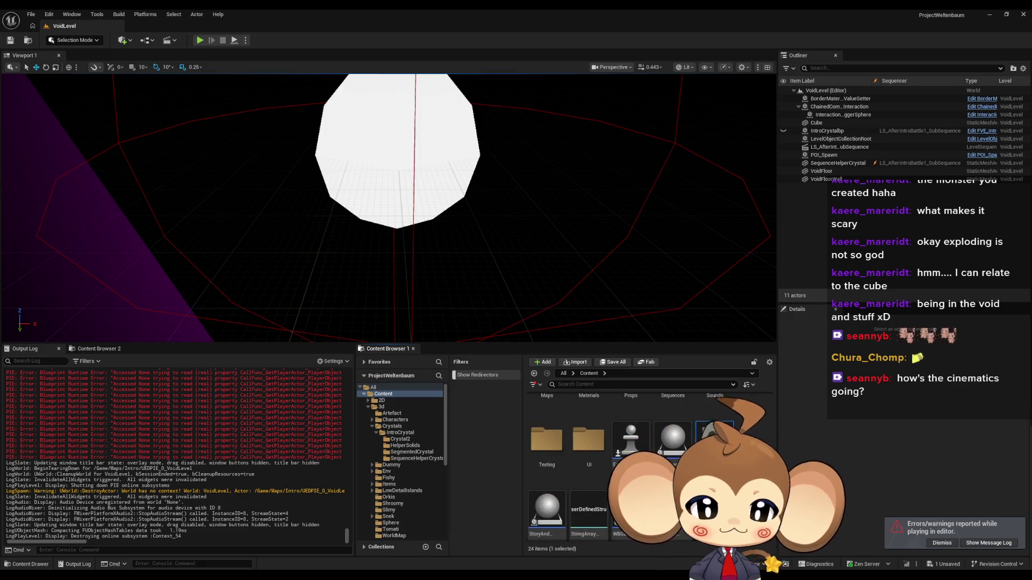
- Save the modified subsequence with Ctrl+S and play the Main level through to the crystal scene
{"action": "key", "text": "ctrl+s"}
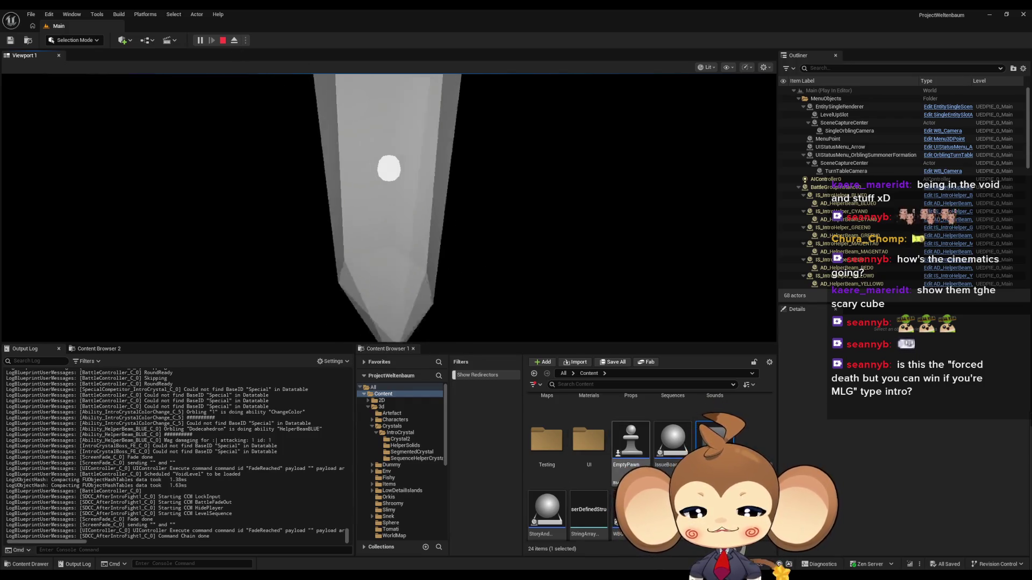
{"action": "left_click", "coordinate": [391, 484]}
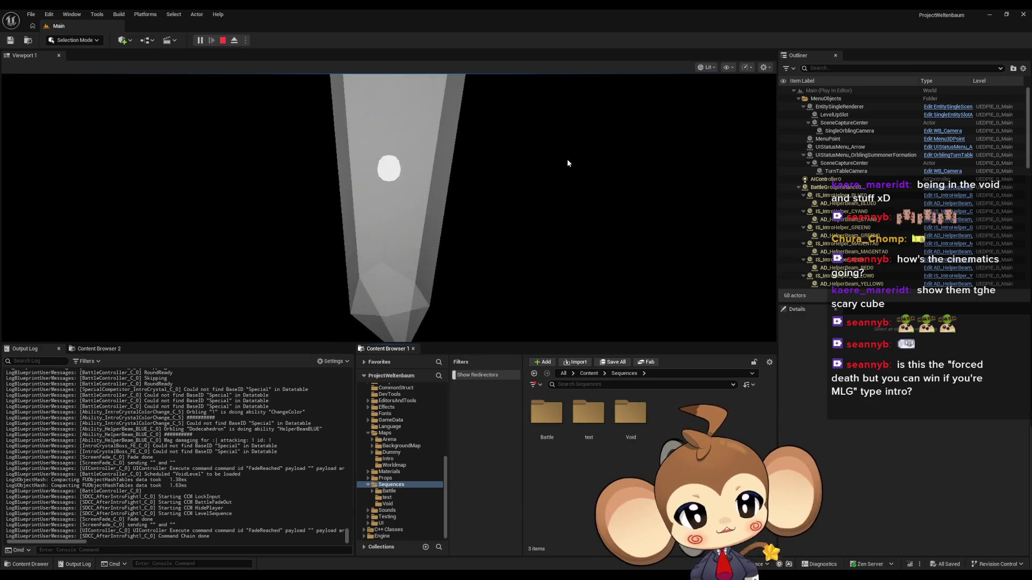
- Open LS_AfterIntroBattle1_Master from the Void sequences folder in Sequencer
{"action": "double_click", "coordinate": [631, 414]}
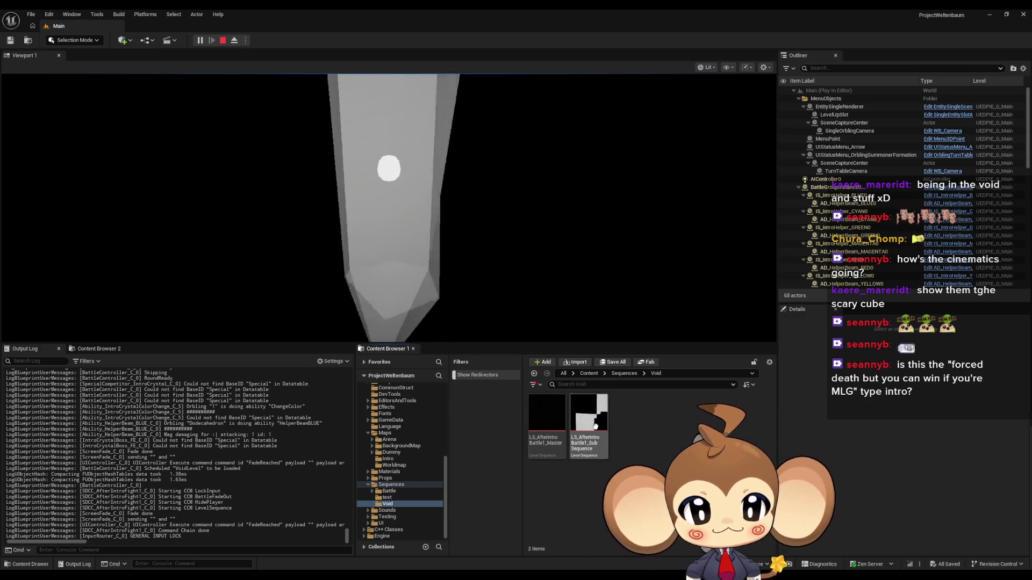
{"action": "double_click", "coordinate": [546, 421]}
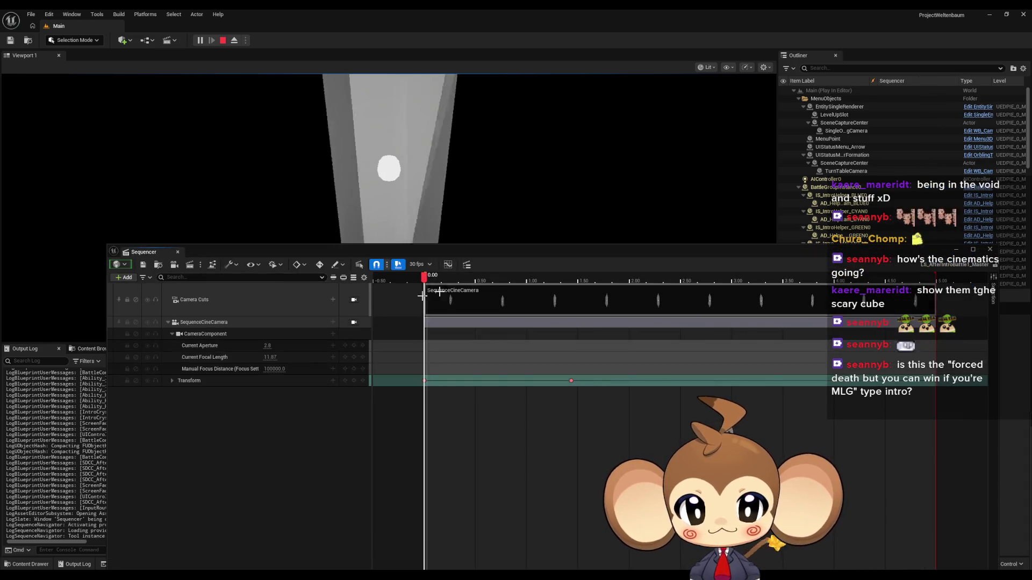
- Dock Sequencer lower and lock the viewport to the sequence's Camera Cuts
{"action": "mouse_move", "coordinate": [524, 252]}
{"action": "left_mouse_down"}
{"action": "mouse_move", "coordinate": [504, 341]}
{"action": "mouse_move", "coordinate": [462, 315]}
{"action": "left_mouse_up"}
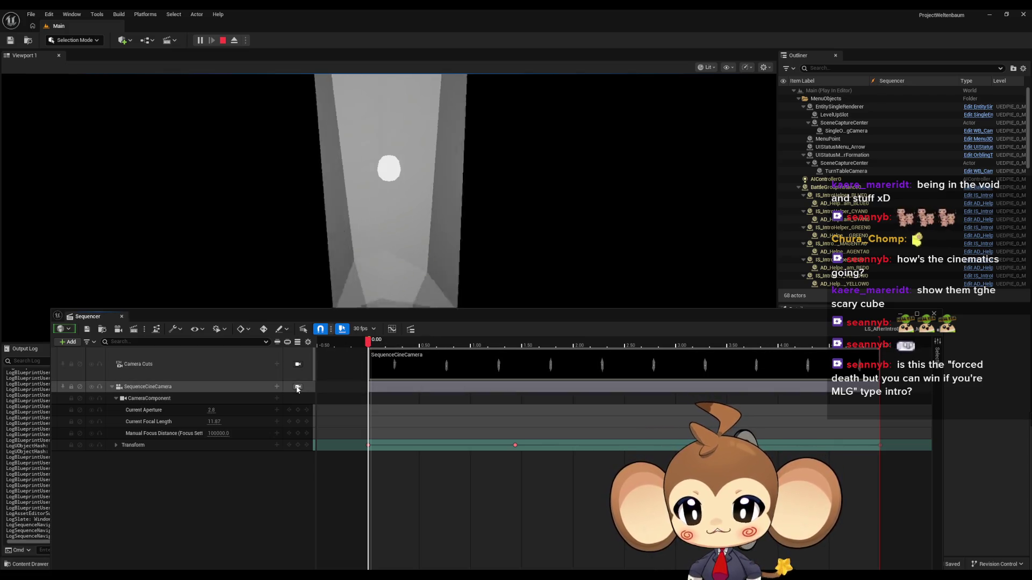
{"action": "left_click_drag", "start_coordinate": [370, 342], "coordinate": [457, 342]}
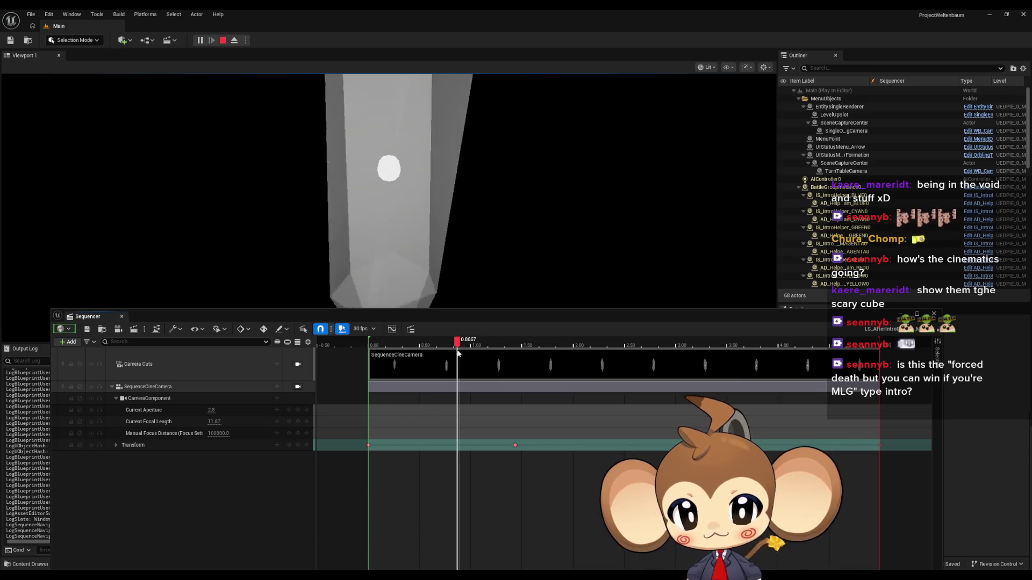
{"action": "left_click", "coordinate": [298, 365]}
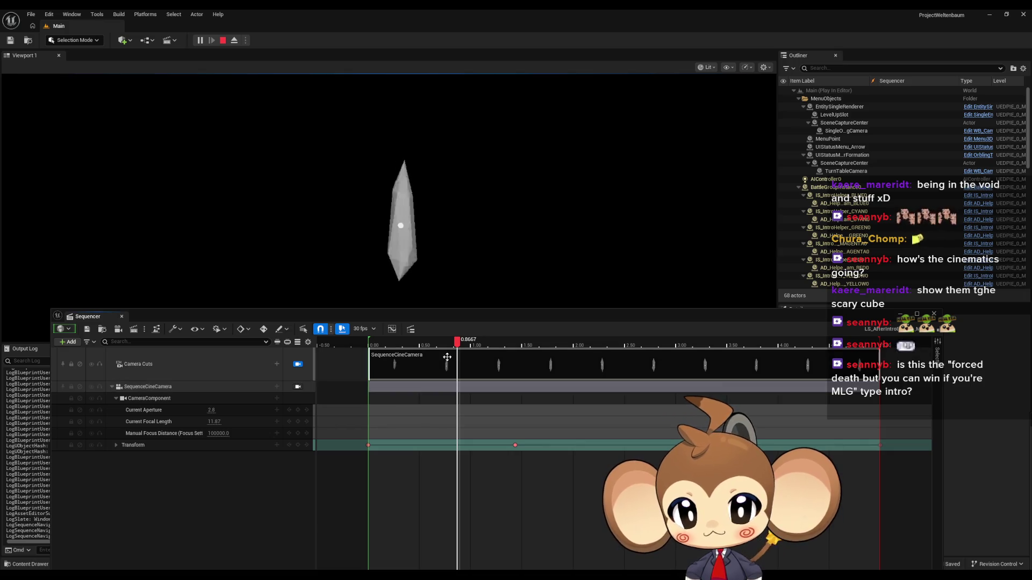
- Scrub through the camera move from start to end, then stop the play session
{"action": "mouse_move", "coordinate": [375, 355]}
{"action": "left_mouse_down"}
{"action": "mouse_move", "coordinate": [548, 358]}
{"action": "mouse_move", "coordinate": [370, 368]}
{"action": "mouse_move", "coordinate": [579, 361]}
{"action": "left_mouse_up"}
{"action": "mouse_move", "coordinate": [859, 365]}
{"action": "left_mouse_down"}
{"action": "mouse_move", "coordinate": [883, 366]}
{"action": "mouse_move", "coordinate": [370, 370]}
{"action": "left_mouse_up"}
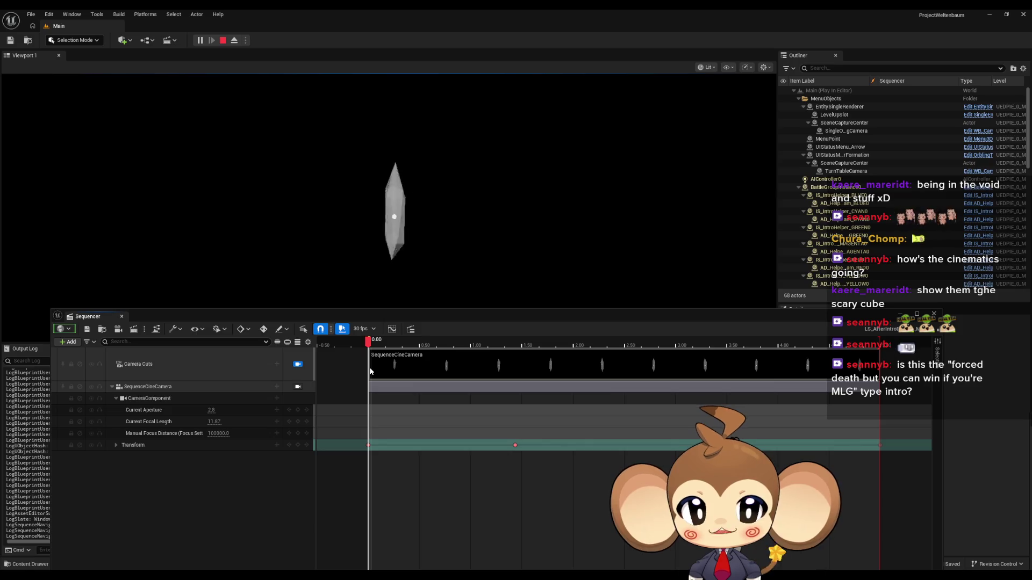
{"action": "left_click_drag", "start_coordinate": [370, 371], "coordinate": [515, 370]}
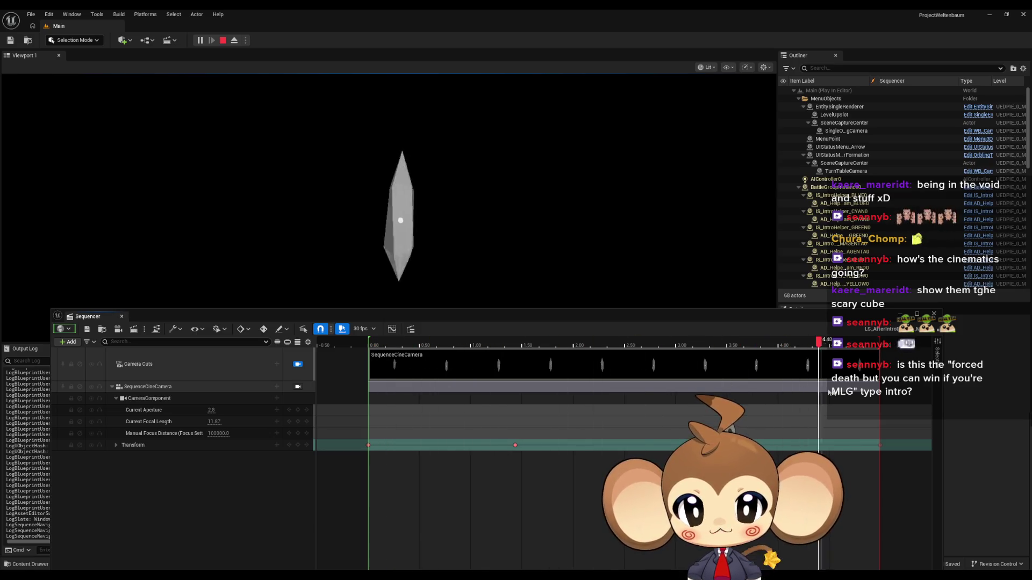
{"action": "mouse_move", "coordinate": [379, 405]}
{"action": "left_mouse_down"}
{"action": "mouse_move", "coordinate": [356, 405]}
{"action": "mouse_move", "coordinate": [370, 408]}
{"action": "left_mouse_up"}
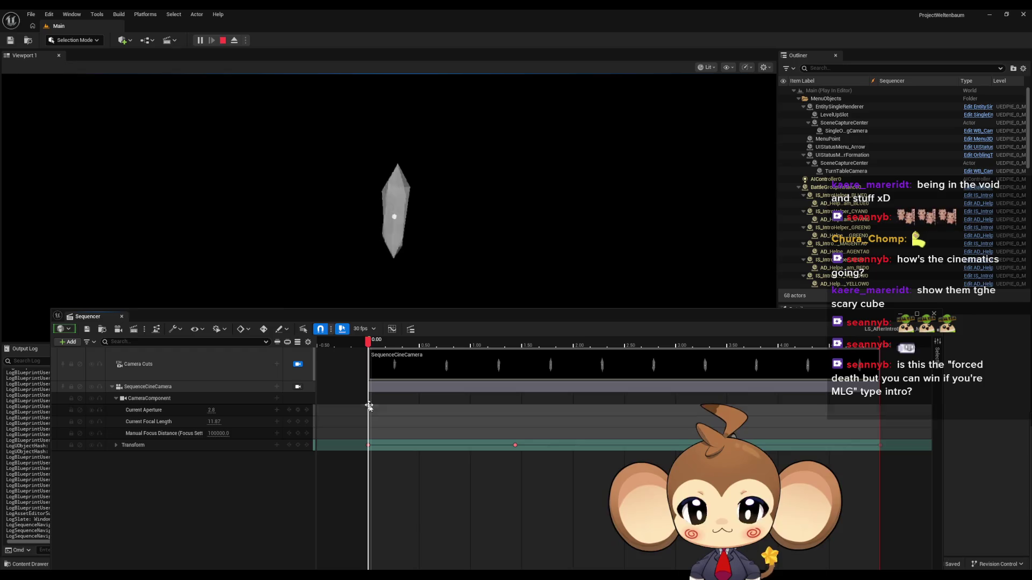
{"action": "left_click", "coordinate": [224, 40]}
{"action": "mouse_move", "coordinate": [368, 345]}
{"action": "left_mouse_down"}
{"action": "mouse_move", "coordinate": [881, 355]}
{"action": "mouse_move", "coordinate": [369, 347]}
{"action": "left_mouse_up"}
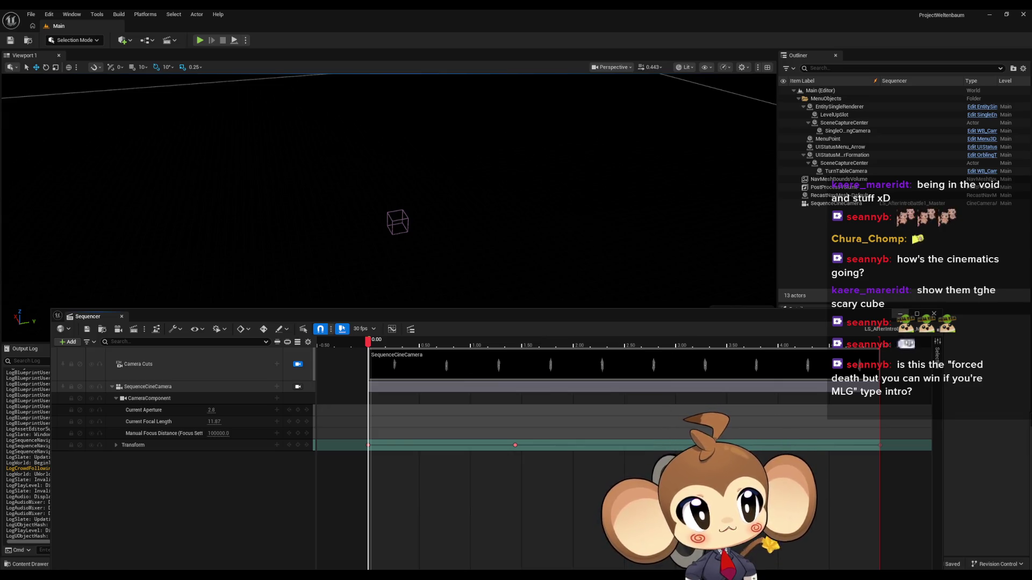
- Minimize the floating Sequencer window and return the Content Browser to the Content root
{"action": "left_click", "coordinate": [900, 314]}
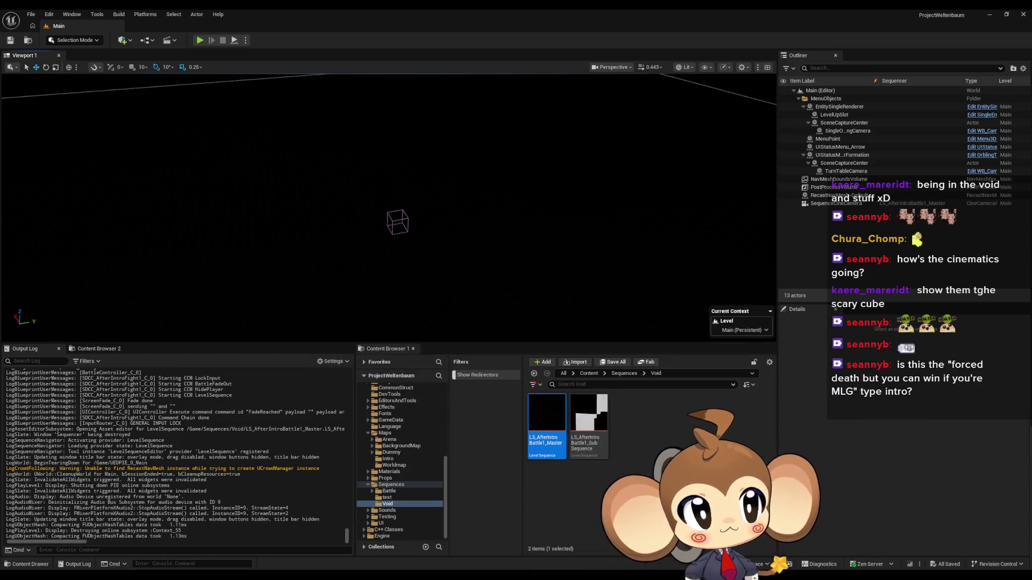
{"action": "left_click", "coordinate": [591, 375]}
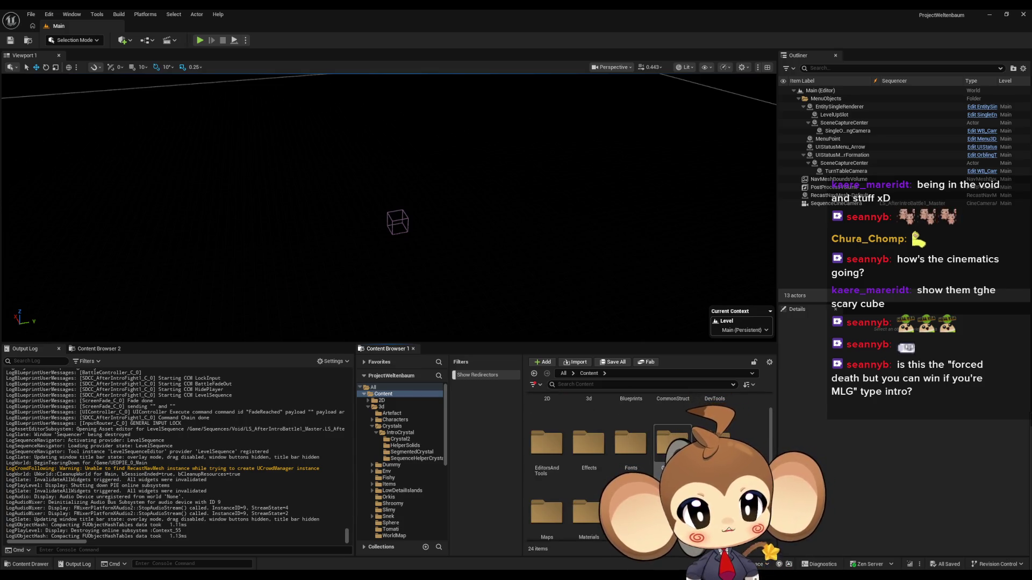
{"action": "scroll", "coordinate": [651, 473], "scroll_direction": "down", "scroll_amount": 2}
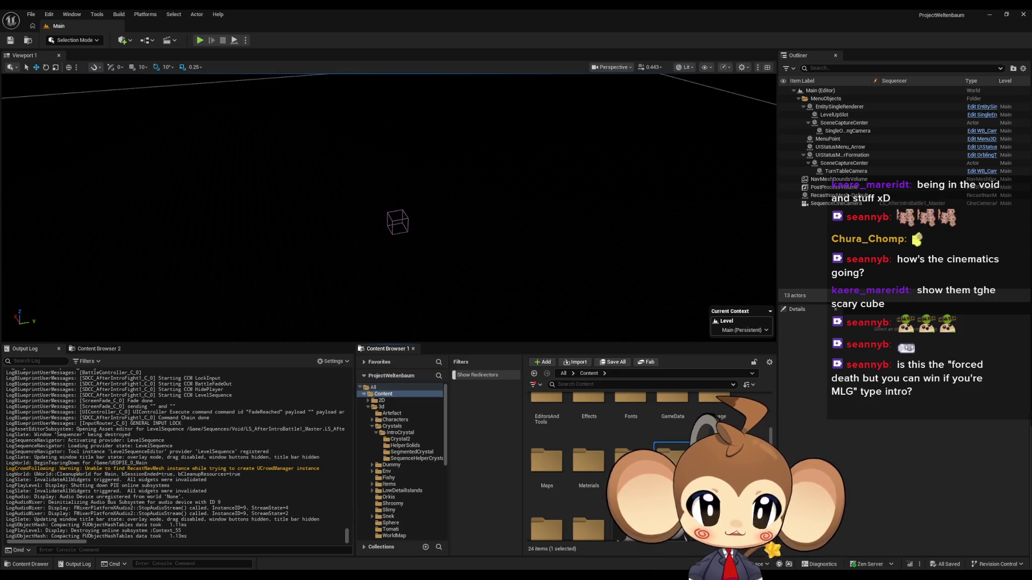
{"action": "key", "text": "alt+Left"}
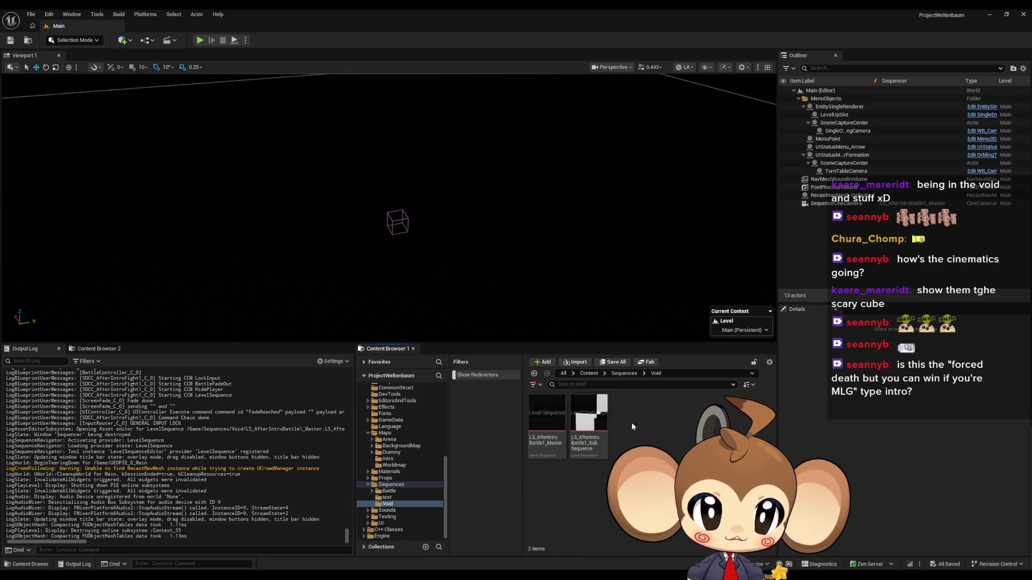
- Load the VoidLevel map from Content > Maps > Intro
{"action": "left_click", "coordinate": [589, 374]}
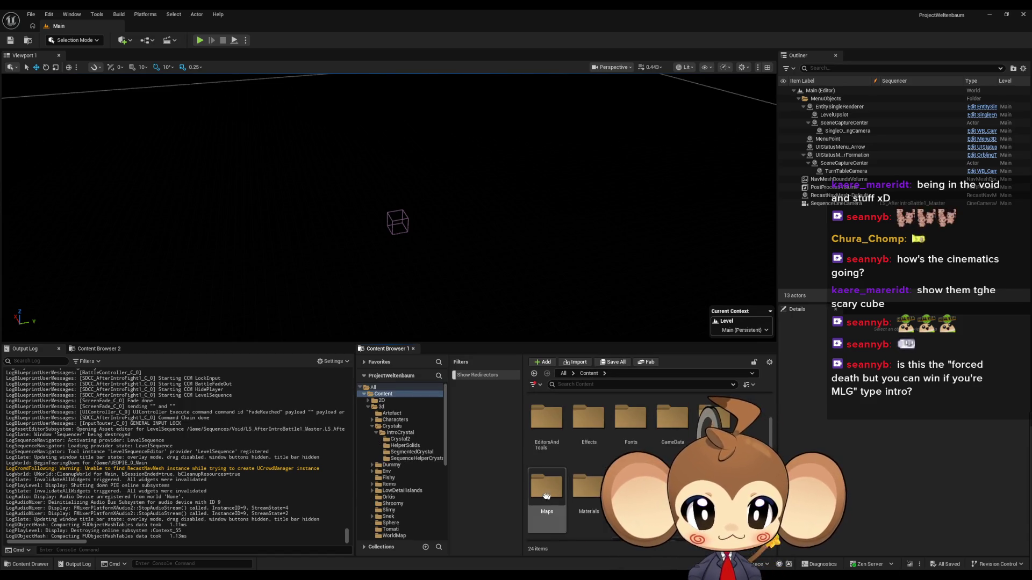
{"action": "double_click", "coordinate": [588, 414]}
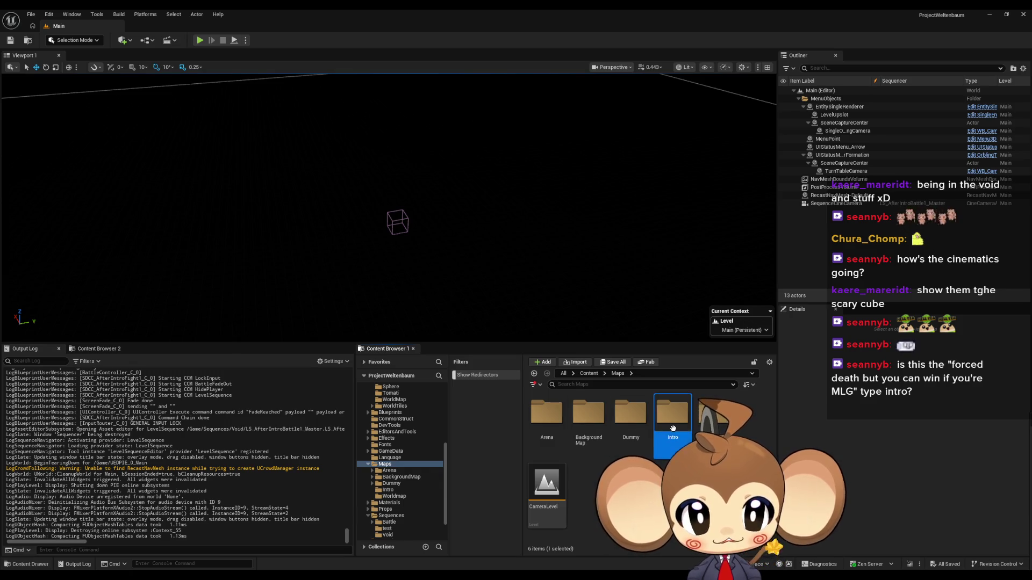
{"action": "double_click", "coordinate": [673, 413]}
{"action": "double_click", "coordinate": [672, 428]}
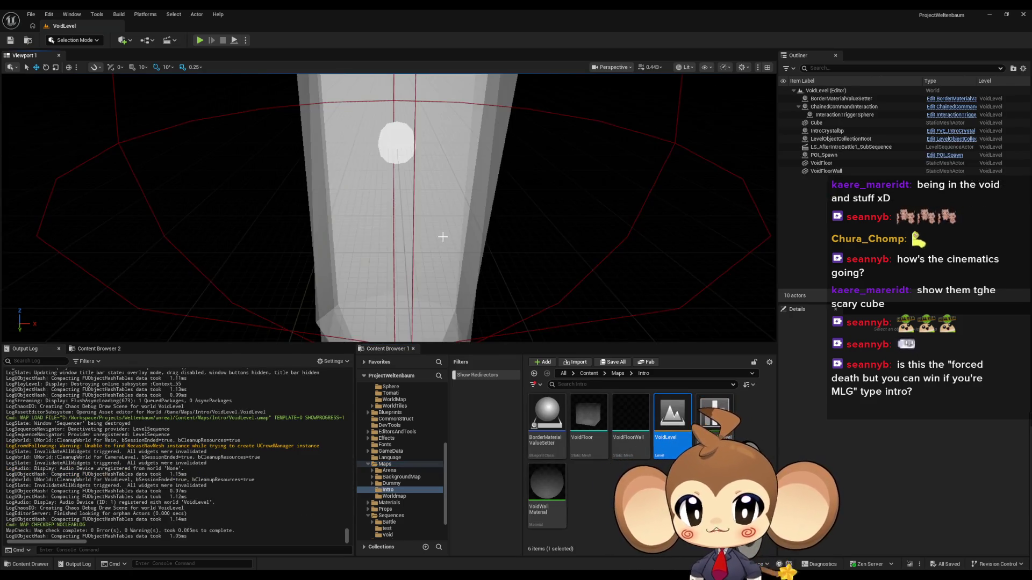
- Drag the SequenceHelperCrystal mesh from 3d assets > Crystals > IntroCrystal into the level
{"action": "scroll", "coordinate": [448, 244], "scroll_direction": "down", "scroll_amount": 10}
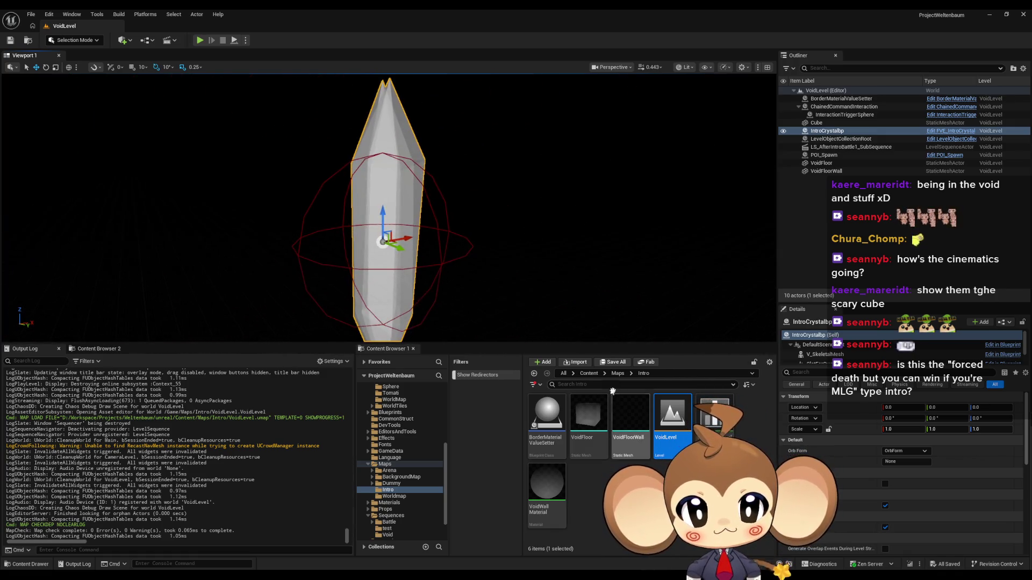
{"action": "left_click", "coordinate": [587, 375]}
{"action": "left_click", "coordinate": [587, 423]}
{"action": "double_click", "coordinate": [588, 423]}
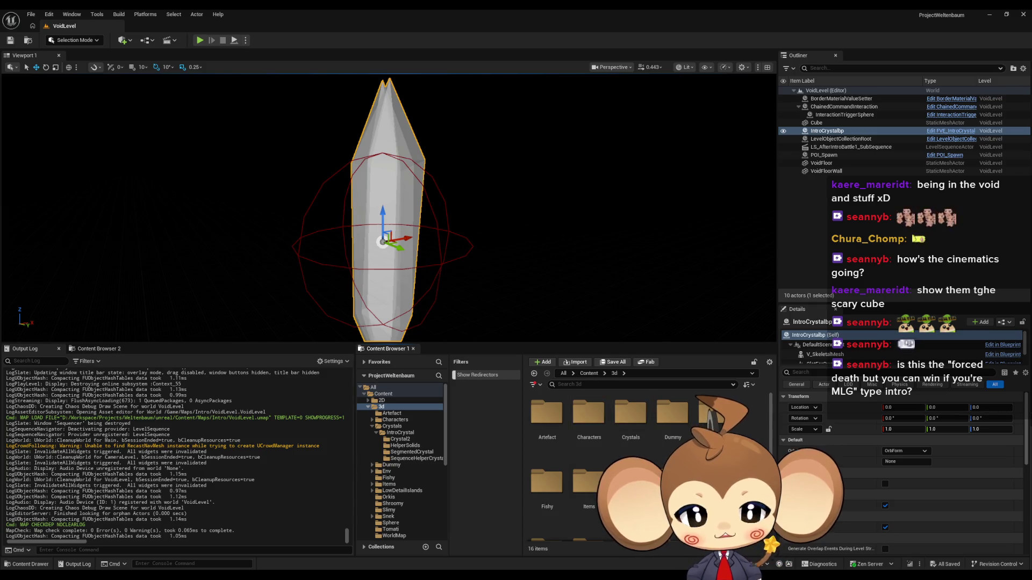
{"action": "double_click", "coordinate": [637, 431]}
{"action": "double_click", "coordinate": [562, 433]}
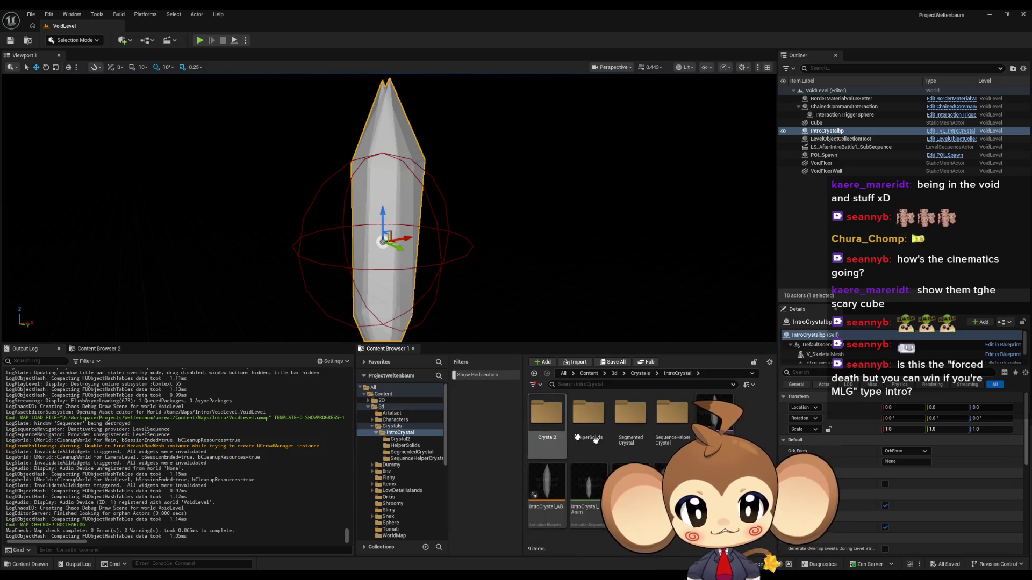
{"action": "double_click", "coordinate": [685, 419]}
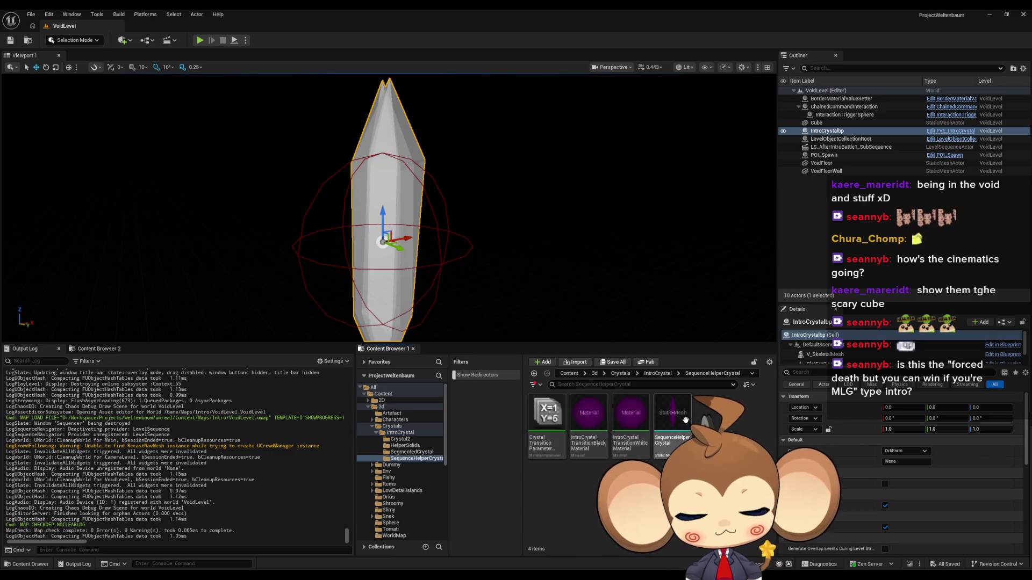
{"action": "left_click_drag", "start_coordinate": [682, 422], "coordinate": [517, 283]}
- Reset the helper crystal to the origin, frame it, then slide it to X 3706.75
{"action": "mouse_move", "coordinate": [524, 258]}
{"action": "left_mouse_down"}
{"action": "mouse_move", "coordinate": [540, 270]}
{"action": "mouse_move", "coordinate": [737, 299]}
{"action": "left_mouse_up"}
{"action": "left_click", "coordinate": [1017, 407]}
{"action": "mouse_move", "coordinate": [499, 245]}
{"action": "left_mouse_down"}
{"action": "mouse_move", "coordinate": [509, 260]}
{"action": "mouse_move", "coordinate": [508, 248]}
{"action": "left_mouse_up"}
{"action": "key", "text": "f"}
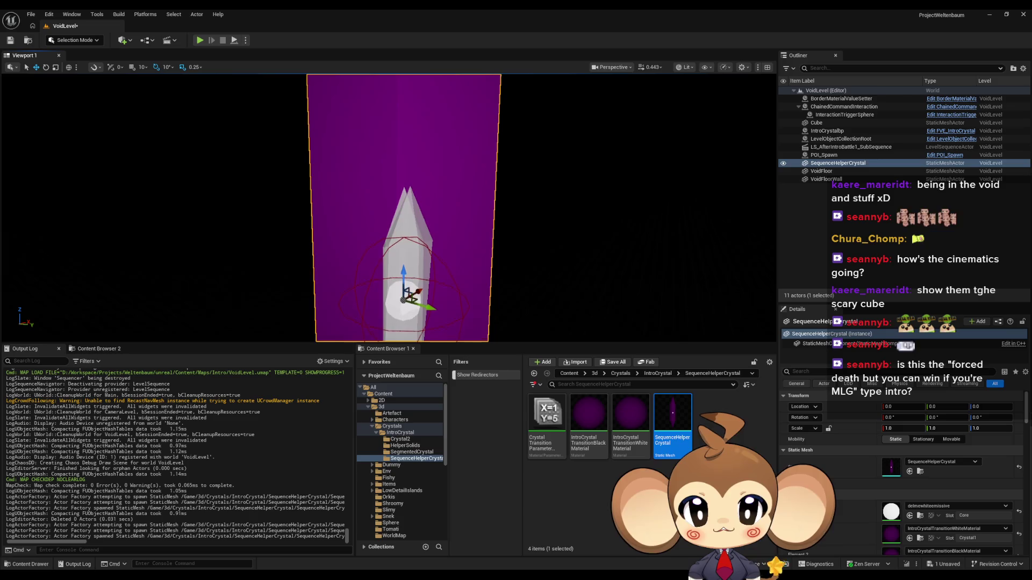
{"action": "scroll", "coordinate": [440, 221], "scroll_direction": "up", "scroll_amount": 5}
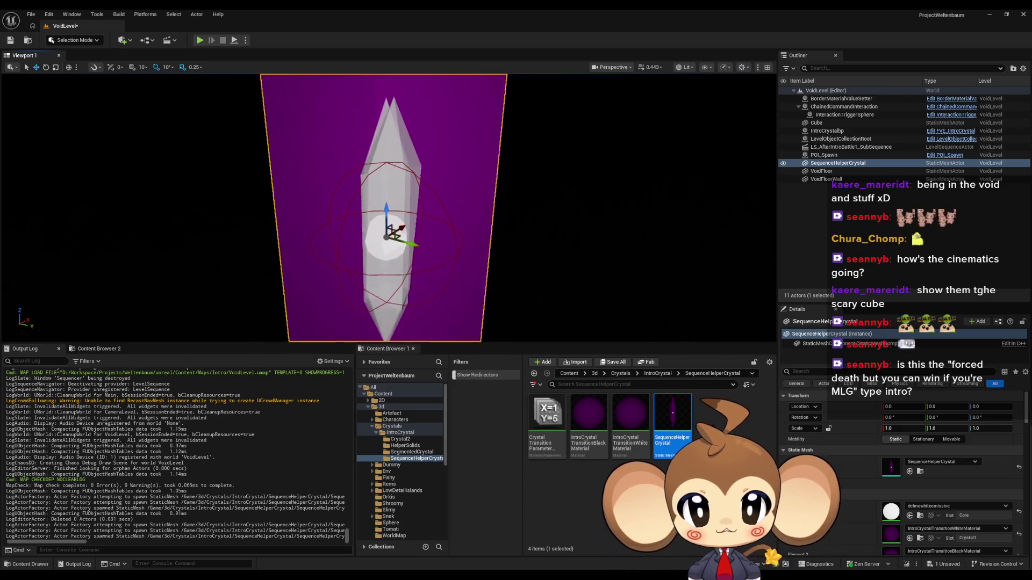
{"action": "mouse_move", "coordinate": [400, 227]}
{"action": "left_mouse_down"}
{"action": "mouse_move", "coordinate": [526, 153]}
{"action": "mouse_move", "coordinate": [565, 204]}
{"action": "left_mouse_up"}
{"action": "scroll", "coordinate": [398, 191], "scroll_direction": "up", "scroll_amount": 5}
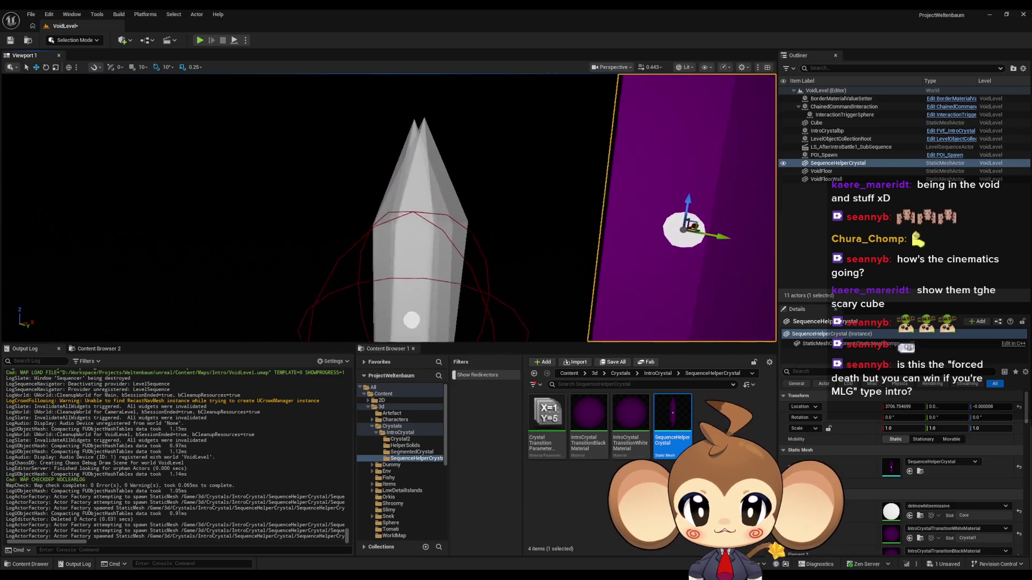
- Inspect IntroCrystal beside the helper crystal and open the FVE_IntroCrystal Blueprint
{"action": "left_click", "coordinate": [406, 204]}
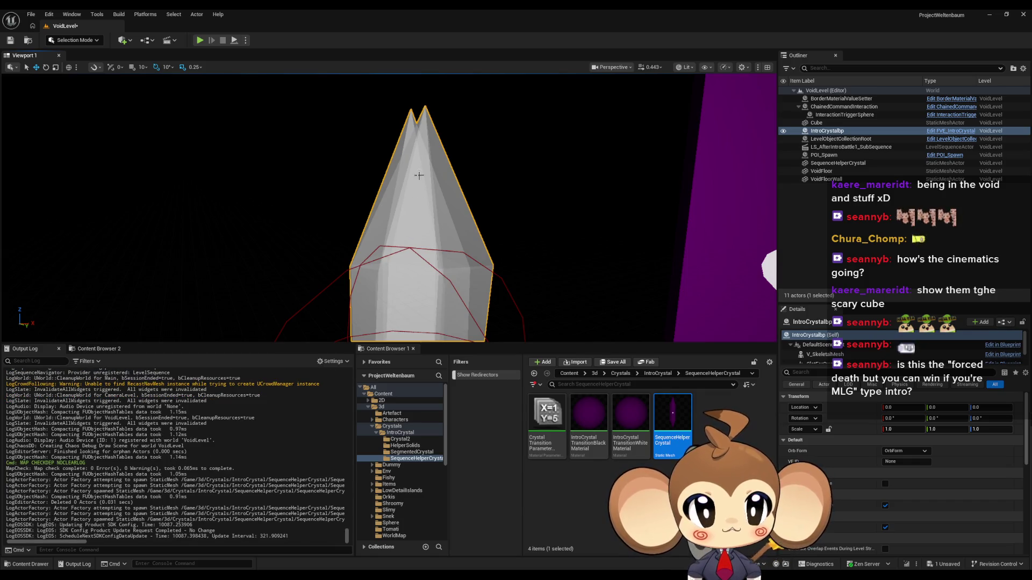
{"action": "left_click_drag", "start_coordinate": [421, 132], "coordinate": [527, 144]}
{"action": "key", "text": "f"}
{"action": "mouse_move", "coordinate": [397, 210]}
{"action": "left_mouse_down"}
{"action": "mouse_move", "coordinate": [301, 209]}
{"action": "mouse_move", "coordinate": [444, 330]}
{"action": "left_mouse_up"}
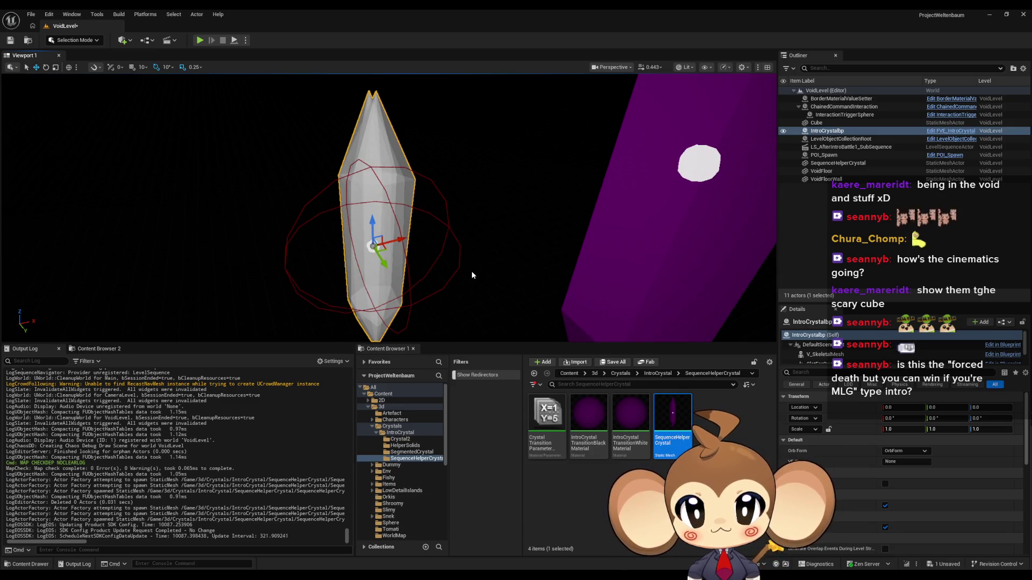
{"action": "left_click_drag", "start_coordinate": [487, 261], "coordinate": [486, 260]}
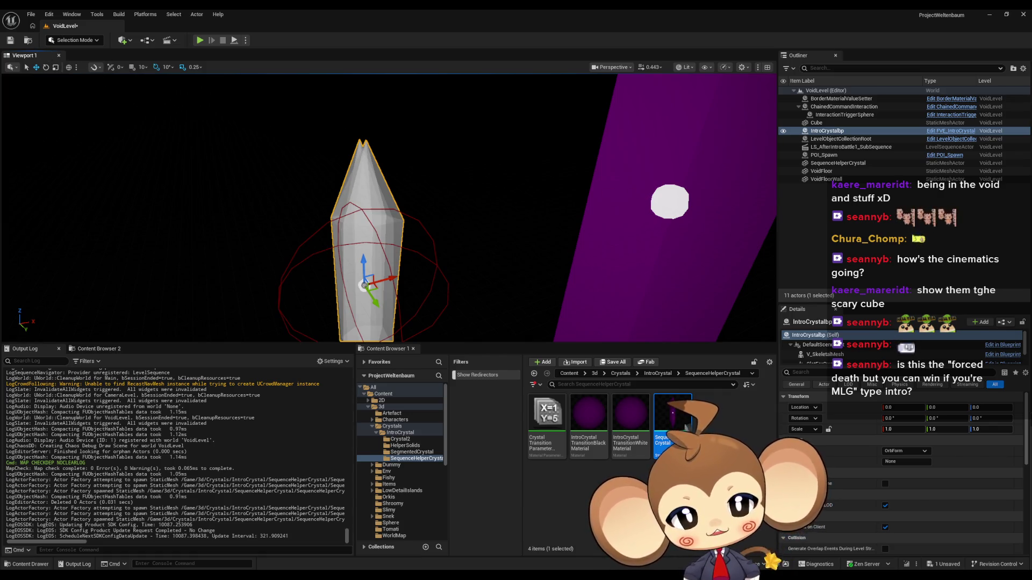
{"action": "left_click", "coordinate": [650, 199]}
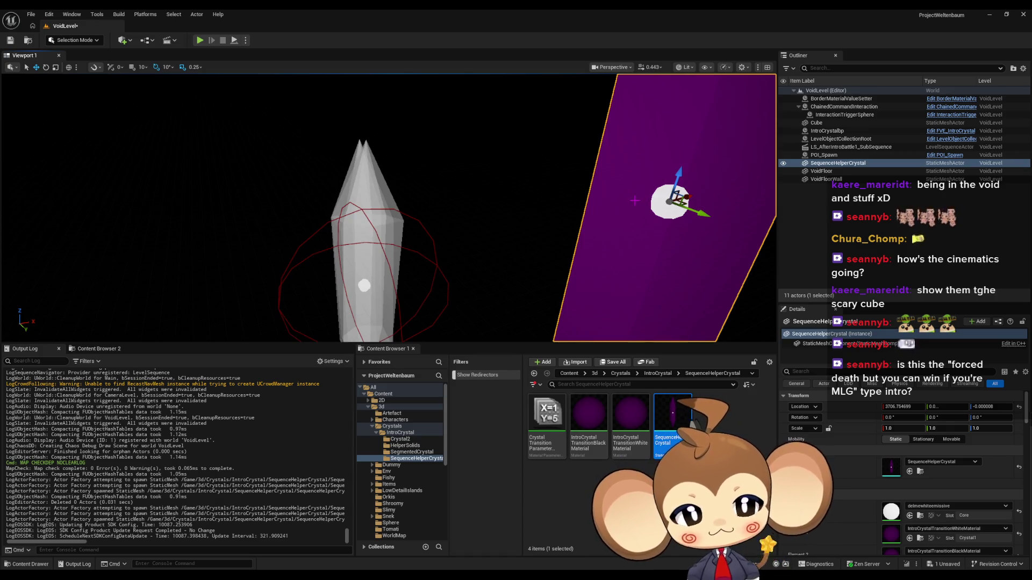
{"action": "left_click", "coordinate": [437, 251]}
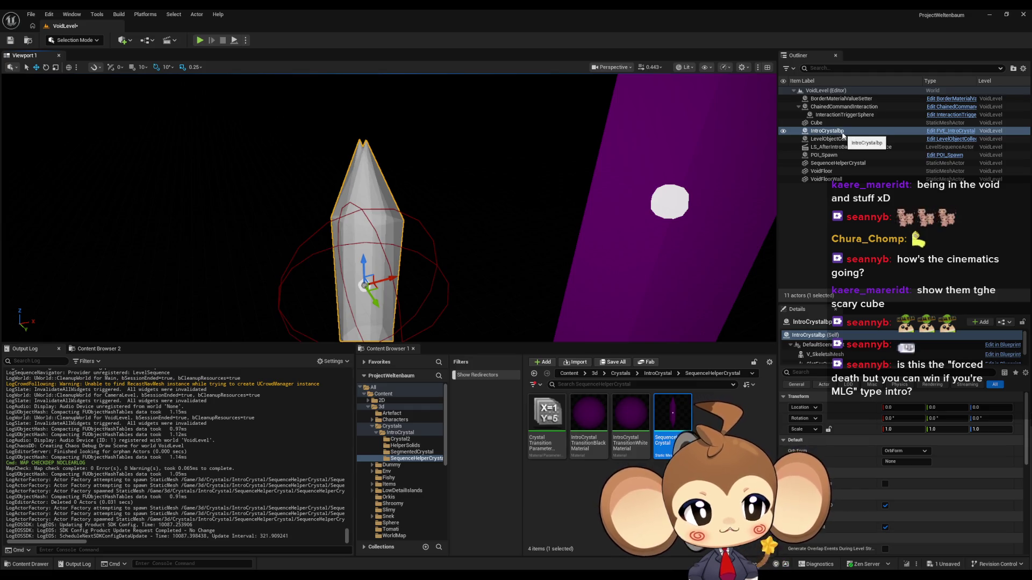
{"action": "left_click", "coordinate": [942, 134]}
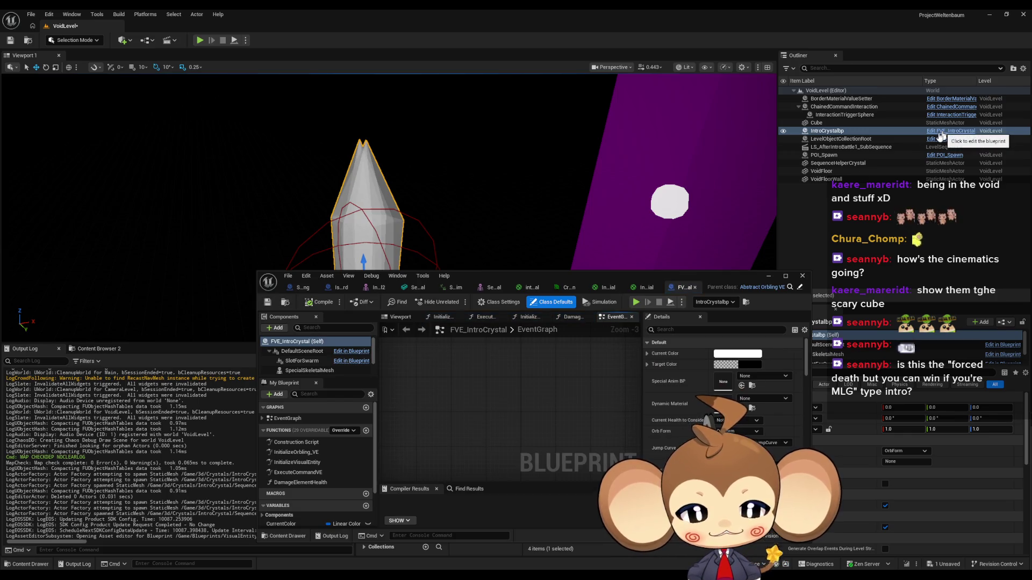
{"action": "left_click", "coordinate": [290, 352]}
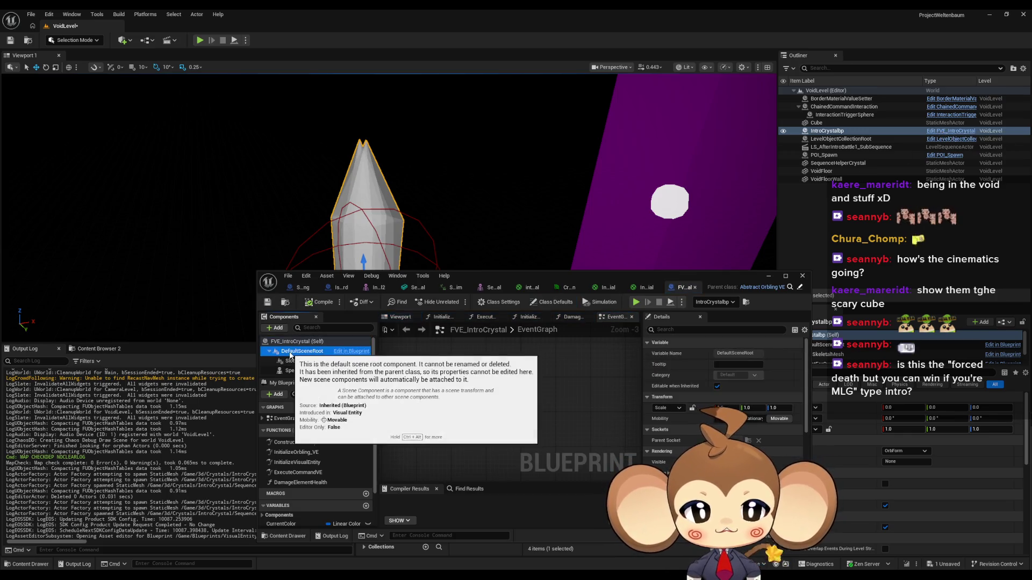
{"action": "left_click", "coordinate": [300, 362]}
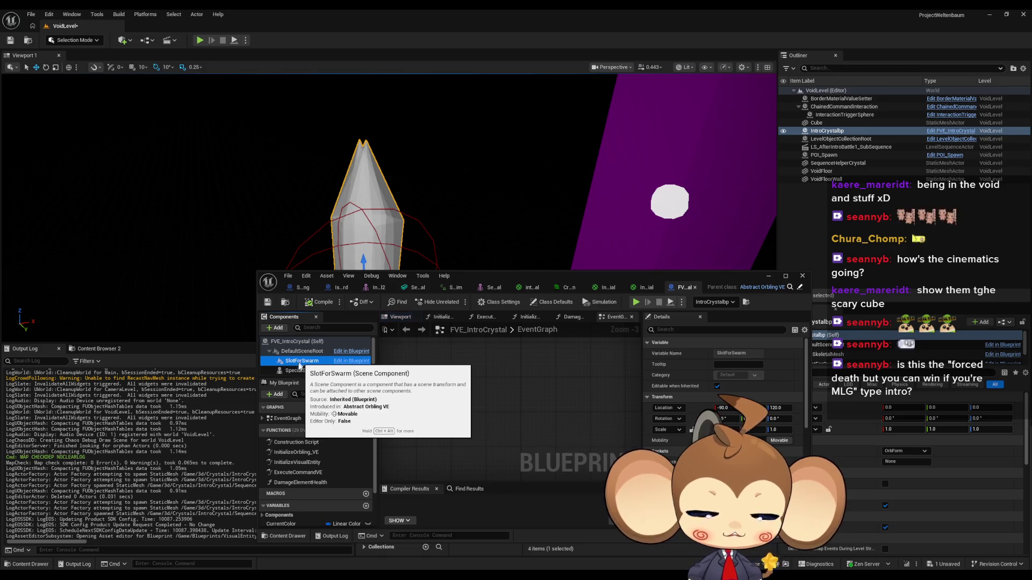
{"action": "left_click", "coordinate": [301, 369]}
{"action": "scroll", "coordinate": [302, 368], "scroll_direction": "down", "scroll_amount": 1}
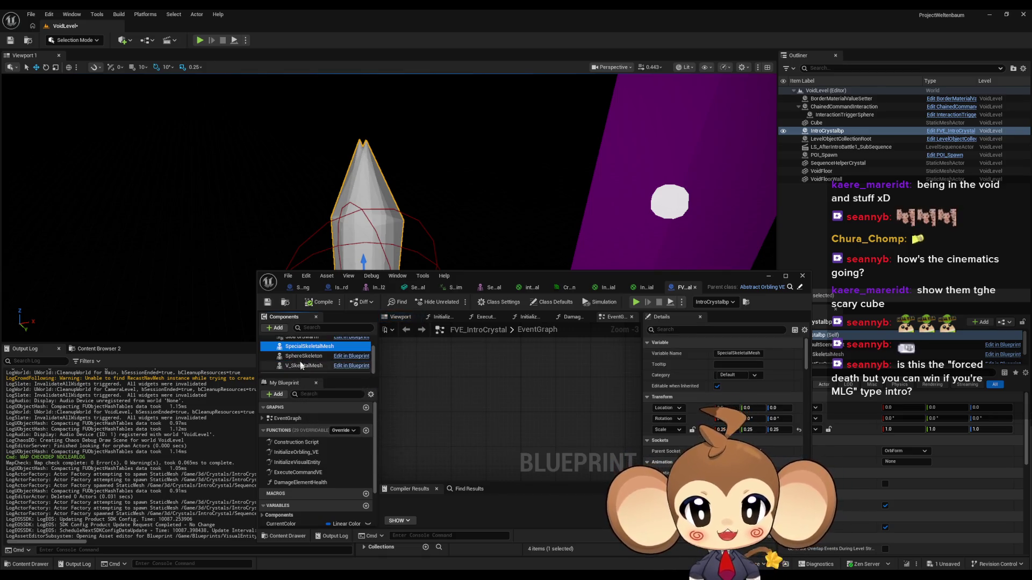
{"action": "left_click", "coordinate": [295, 367]}
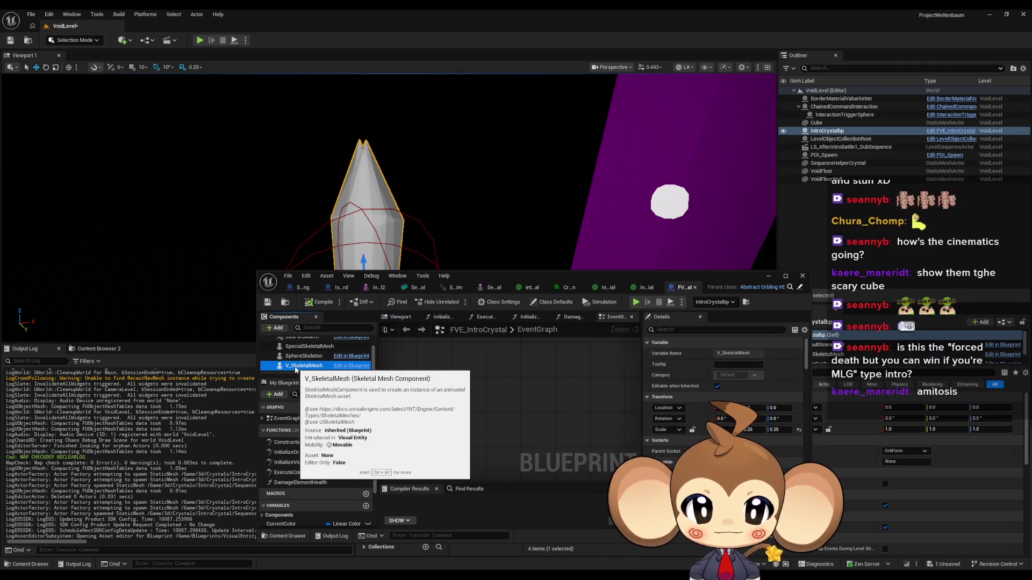
{"action": "left_click", "coordinate": [802, 277]}
{"action": "left_click", "coordinate": [763, 221]}
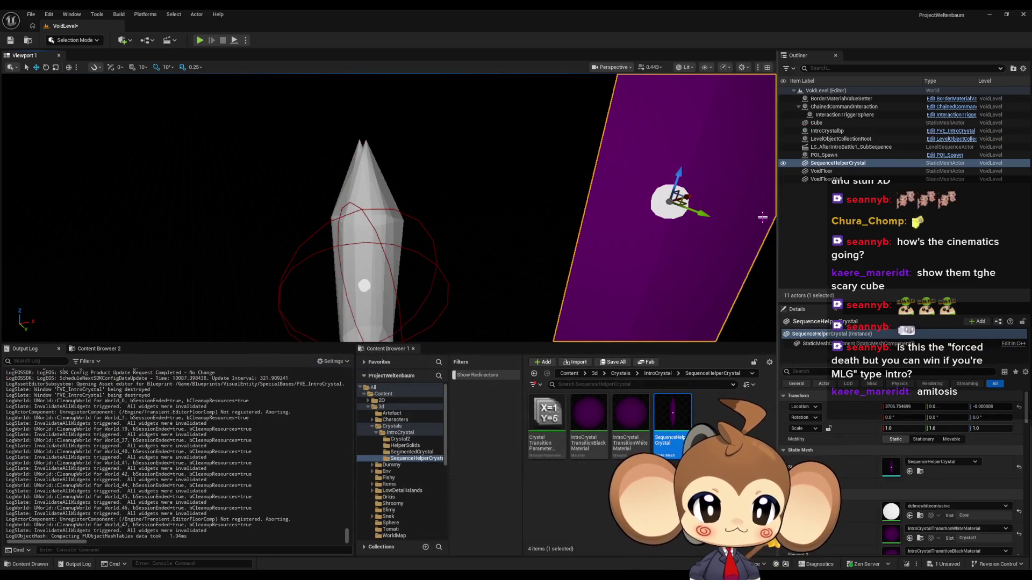
- Delete the purple SequenceHelperCrystal plane from VoidLevel and return to the Content root folder
{"action": "key", "text": "Delete"}
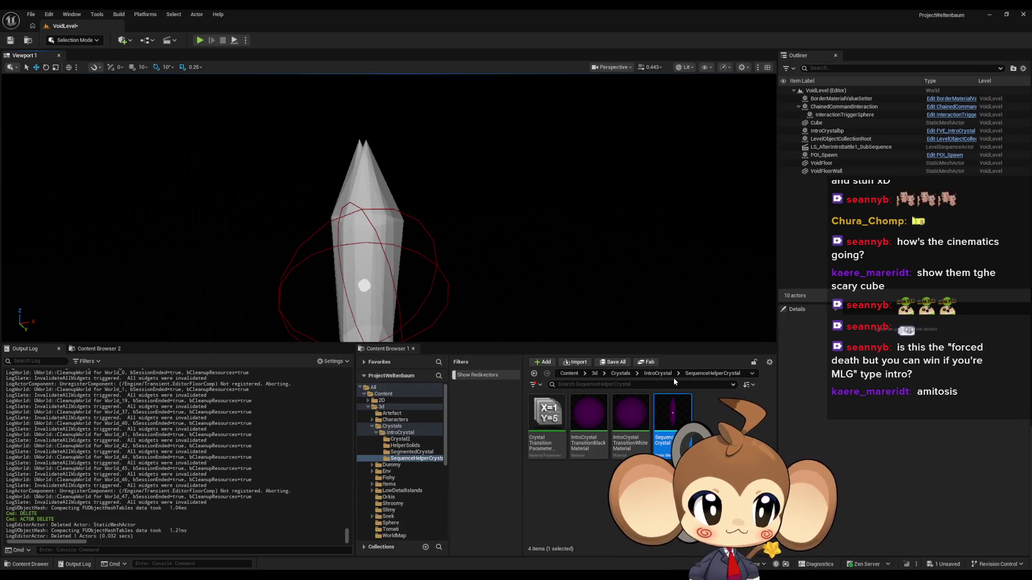
{"action": "left_click", "coordinate": [578, 373]}
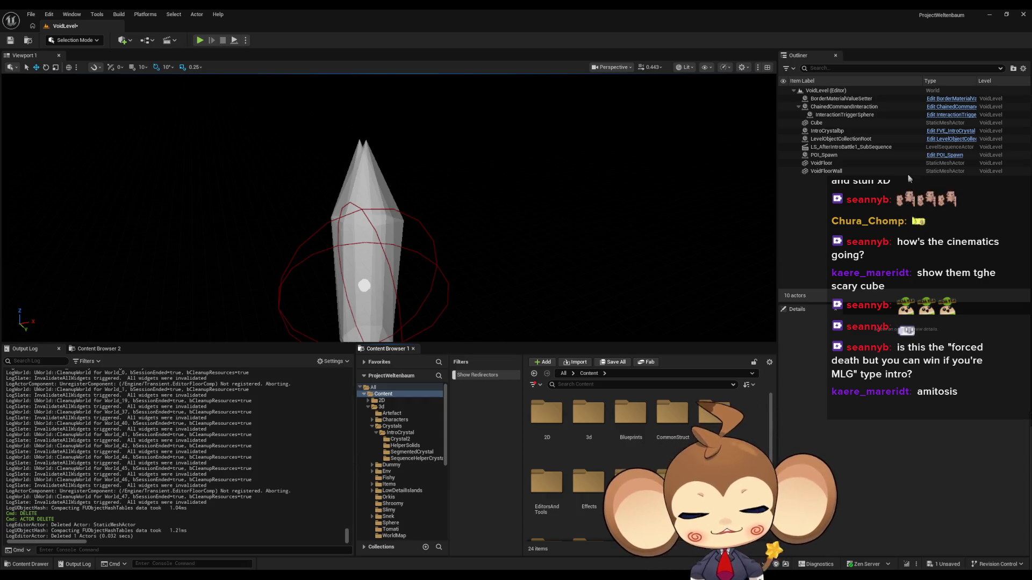
{"action": "left_click_drag", "start_coordinate": [629, 159], "coordinate": [564, 112]}
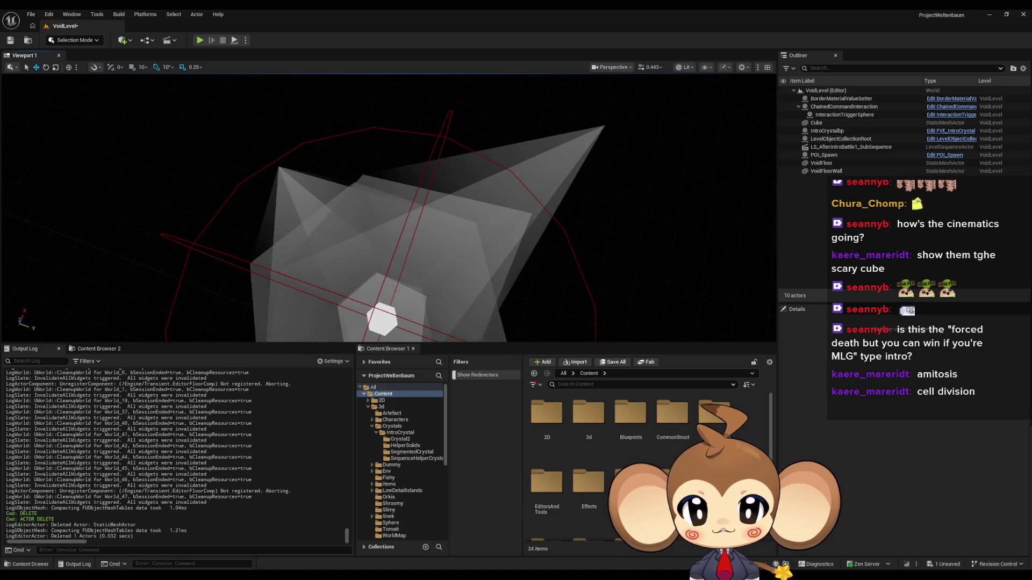
{"action": "left_click", "coordinate": [523, 213]}
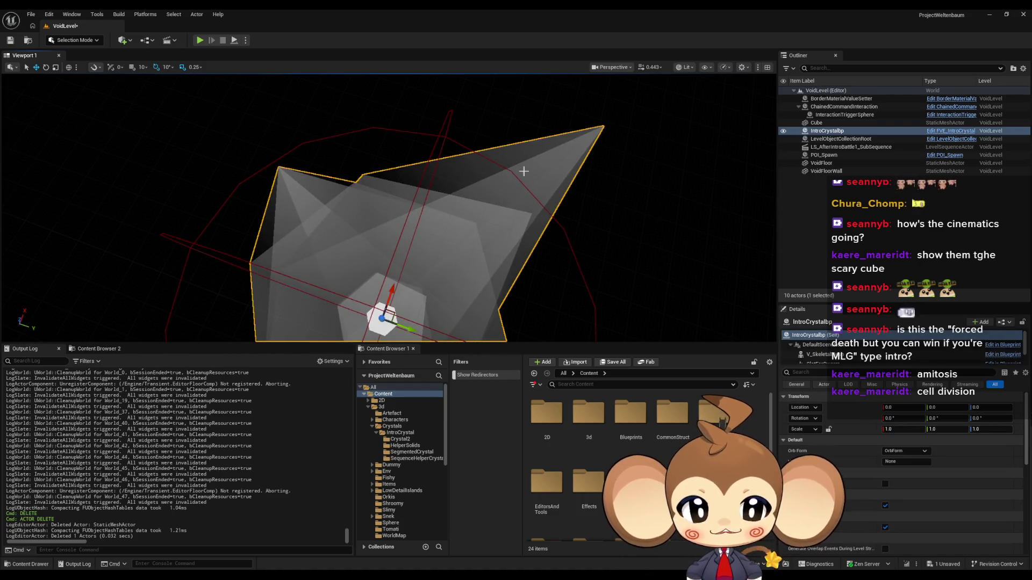
{"action": "scroll", "coordinate": [811, 347], "scroll_direction": "down", "scroll_amount": 2}
{"action": "left_click", "coordinate": [822, 358]}
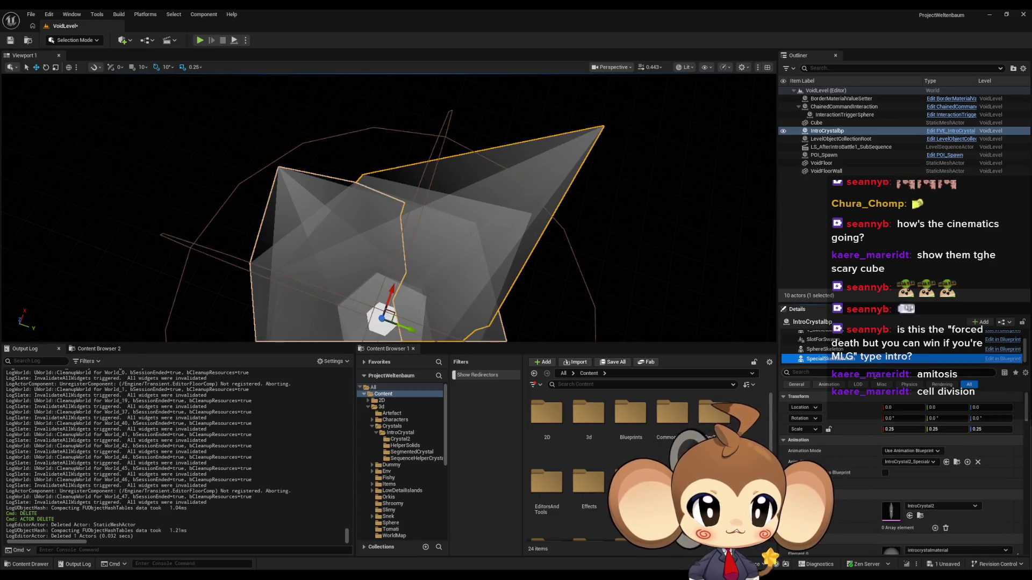
{"action": "left_click", "coordinate": [824, 340]}
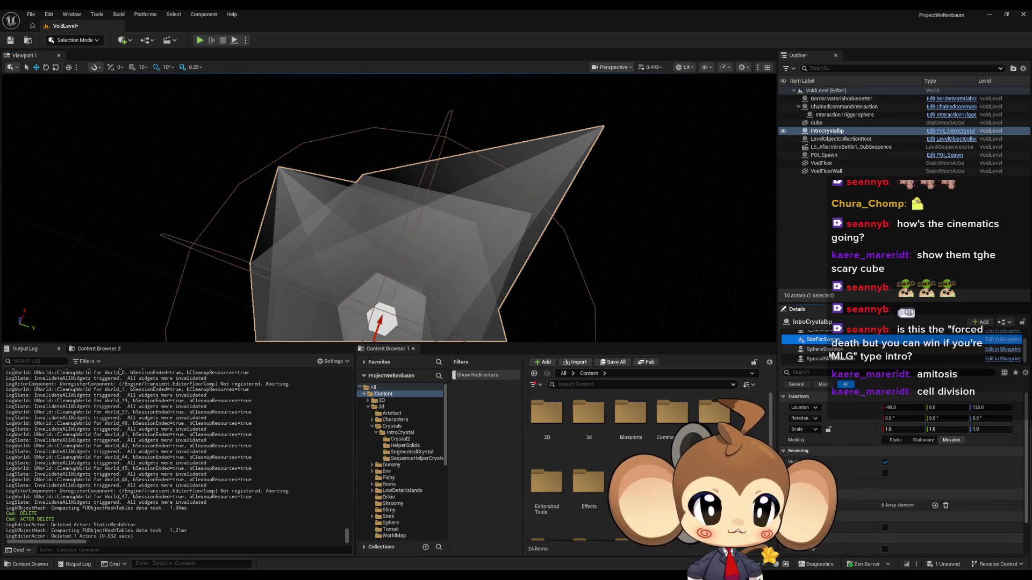
{"action": "left_click", "coordinate": [825, 358]}
{"action": "left_click", "coordinate": [827, 351]}
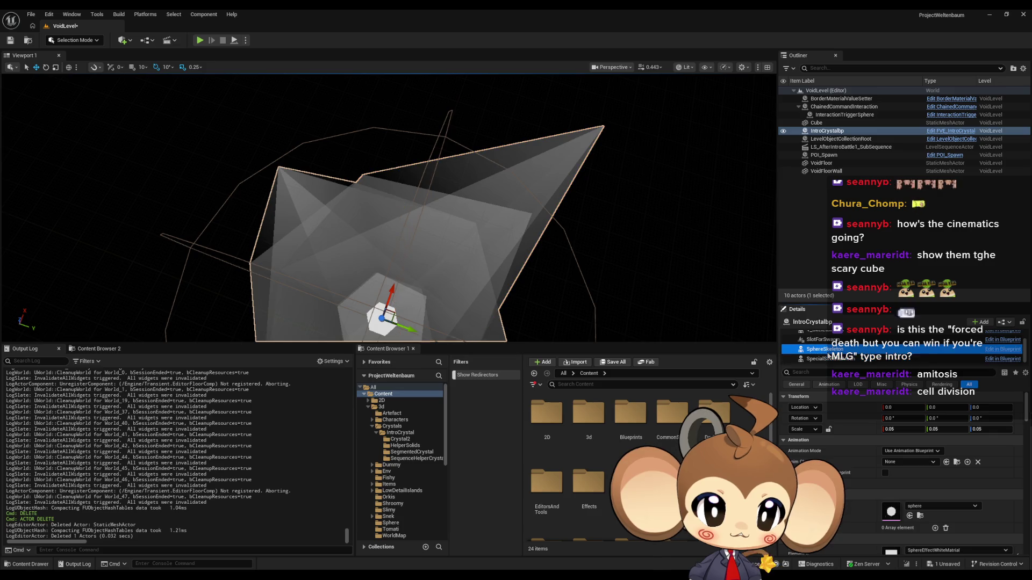
{"action": "left_click", "coordinate": [823, 358]}
{"action": "scroll", "coordinate": [823, 350], "scroll_direction": "up", "scroll_amount": 2}
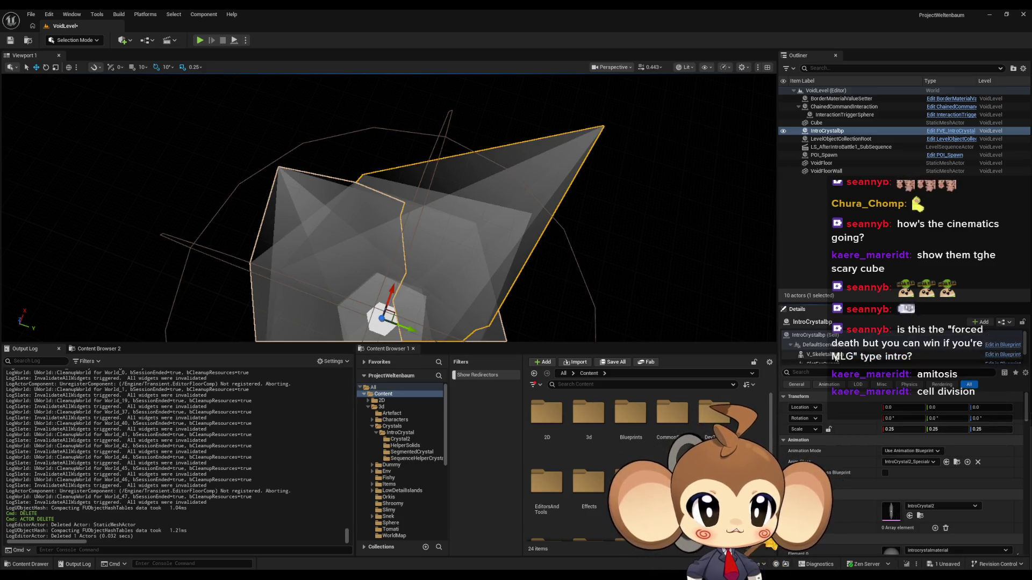
{"action": "scroll", "coordinate": [822, 350], "scroll_direction": "down", "scroll_amount": 2}
{"action": "left_click_drag", "start_coordinate": [643, 251], "coordinate": [559, 209]}
{"action": "left_click_drag", "start_coordinate": [517, 147], "coordinate": [517, 186]}
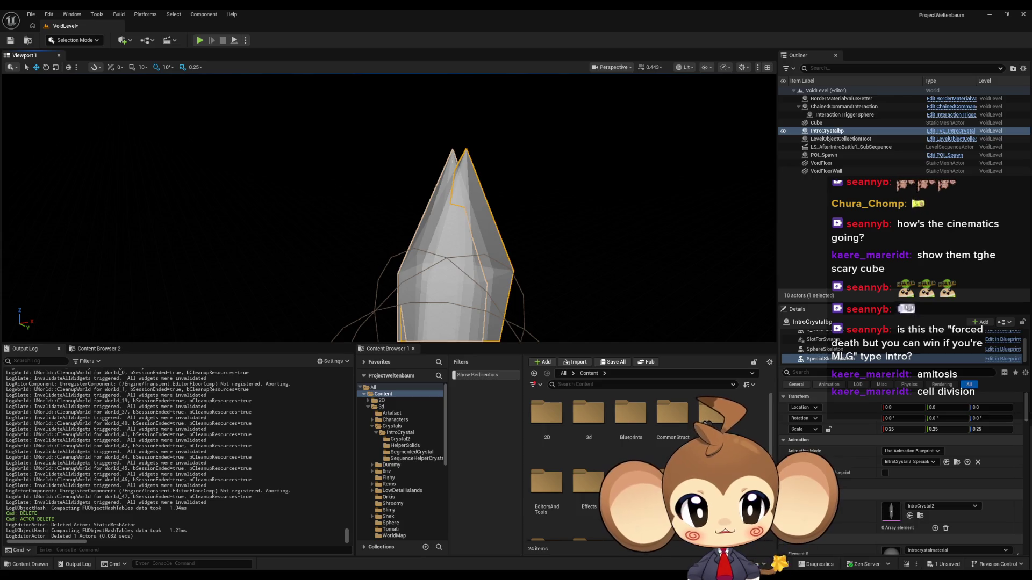
{"action": "left_click", "coordinate": [452, 165]}
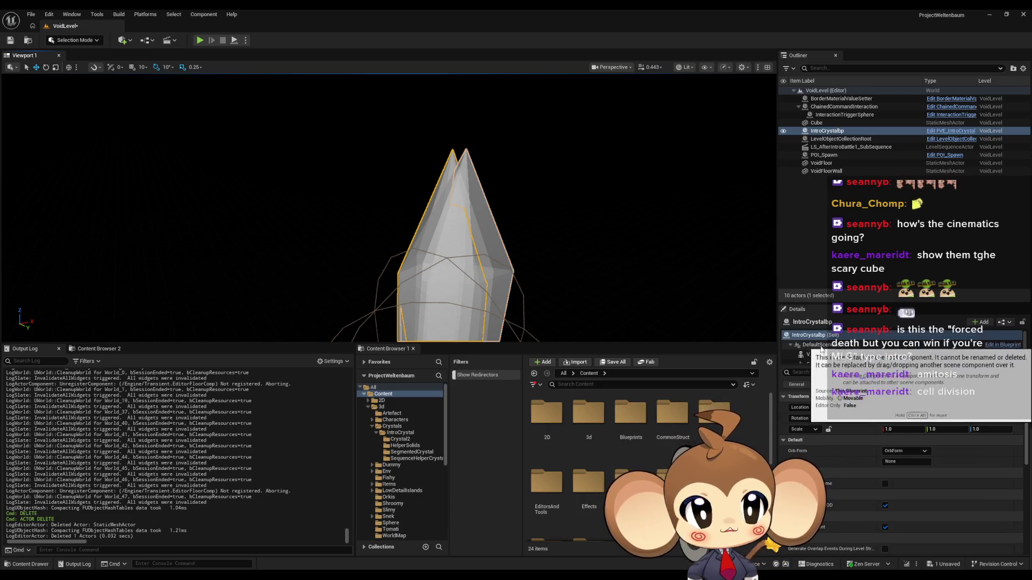
{"action": "left_click", "coordinate": [822, 344]}
{"action": "scroll", "coordinate": [833, 354], "scroll_direction": "down", "scroll_amount": 1}
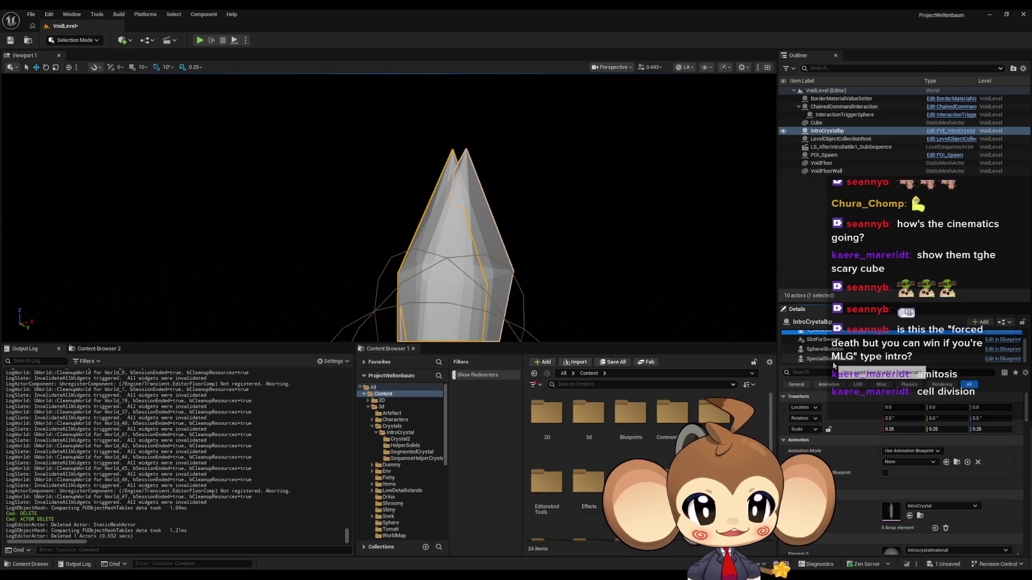
{"action": "left_click", "coordinate": [828, 358]}
{"action": "left_click_drag", "start_coordinate": [486, 224], "coordinate": [537, 248]}
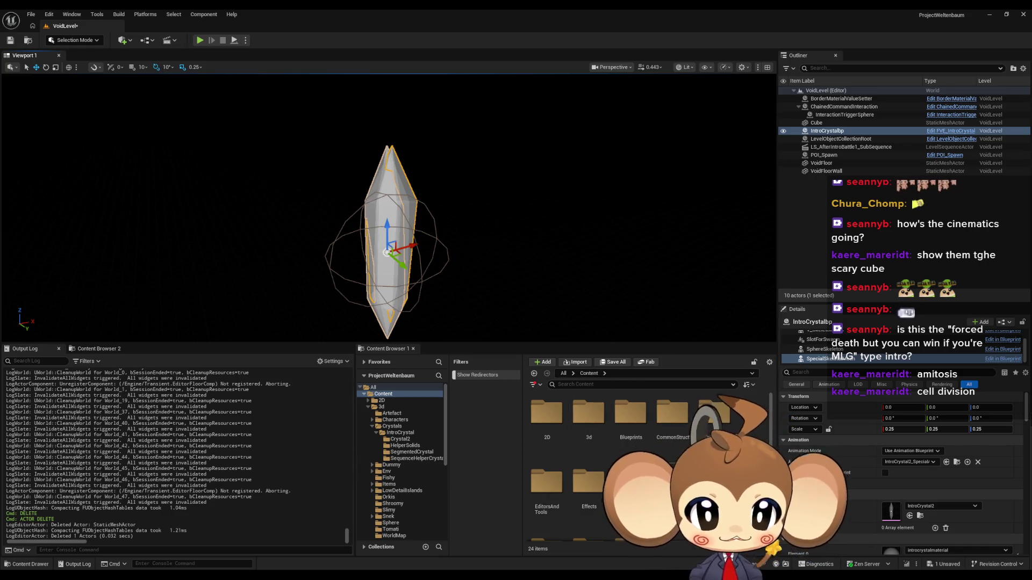
{"action": "scroll", "coordinate": [618, 457], "scroll_direction": "down", "scroll_amount": 3}
- Load LS_AfterIntroBattle1_SubSequence from Sequences > Void and expand SequenceHelperCrystal's Scale X, Y, Z
{"action": "double_click", "coordinate": [672, 473]}
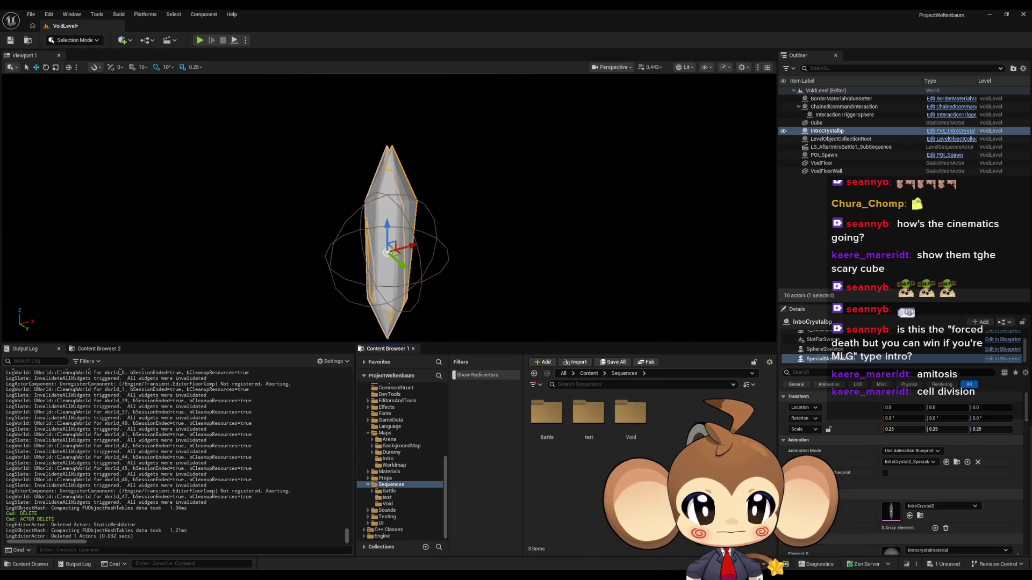
{"action": "double_click", "coordinate": [628, 417]}
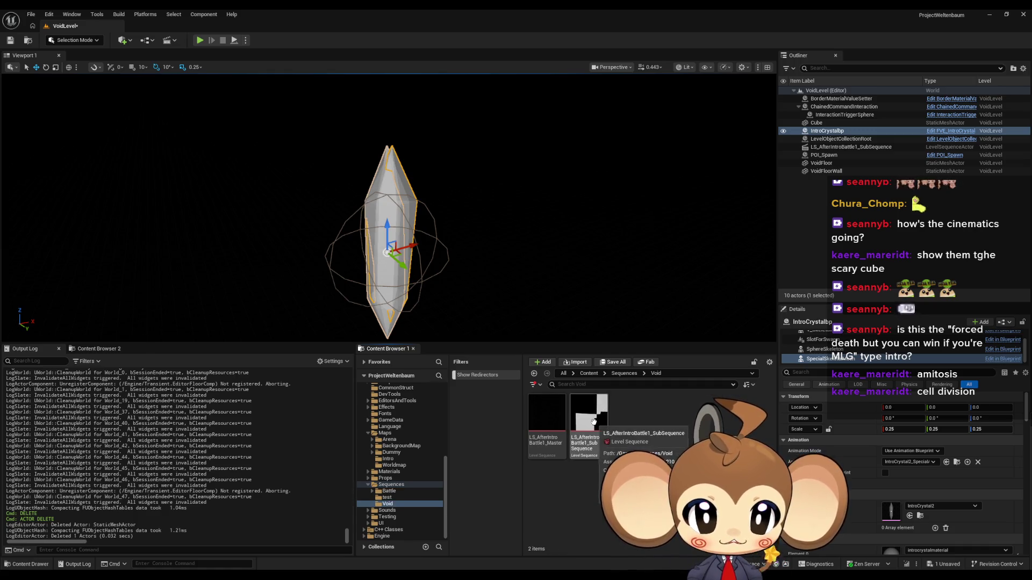
{"action": "double_click", "coordinate": [589, 425]}
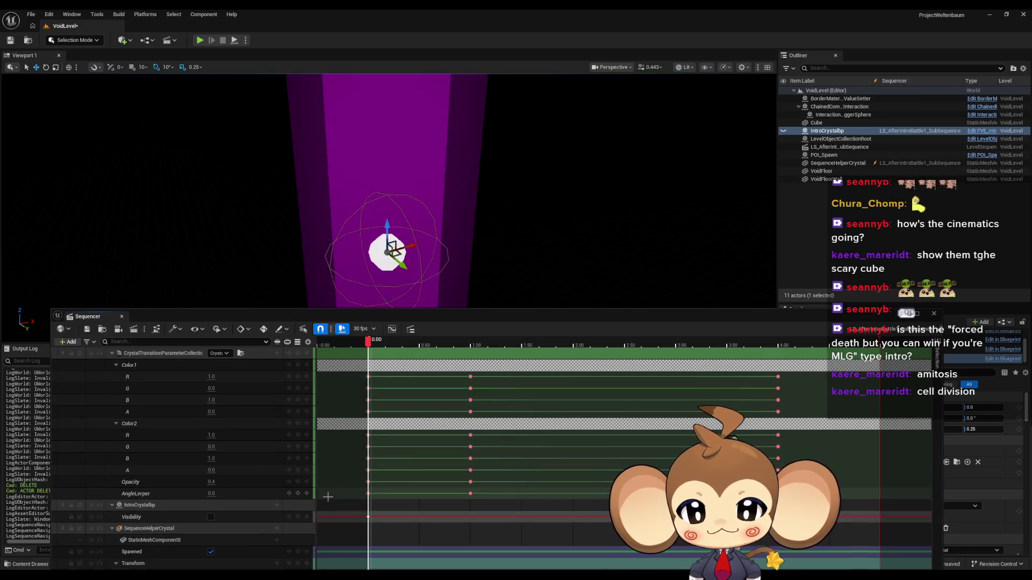
{"action": "mouse_move", "coordinate": [321, 320]}
{"action": "left_mouse_down"}
{"action": "mouse_move", "coordinate": [375, 193]}
{"action": "mouse_move", "coordinate": [356, 156]}
{"action": "left_mouse_up"}
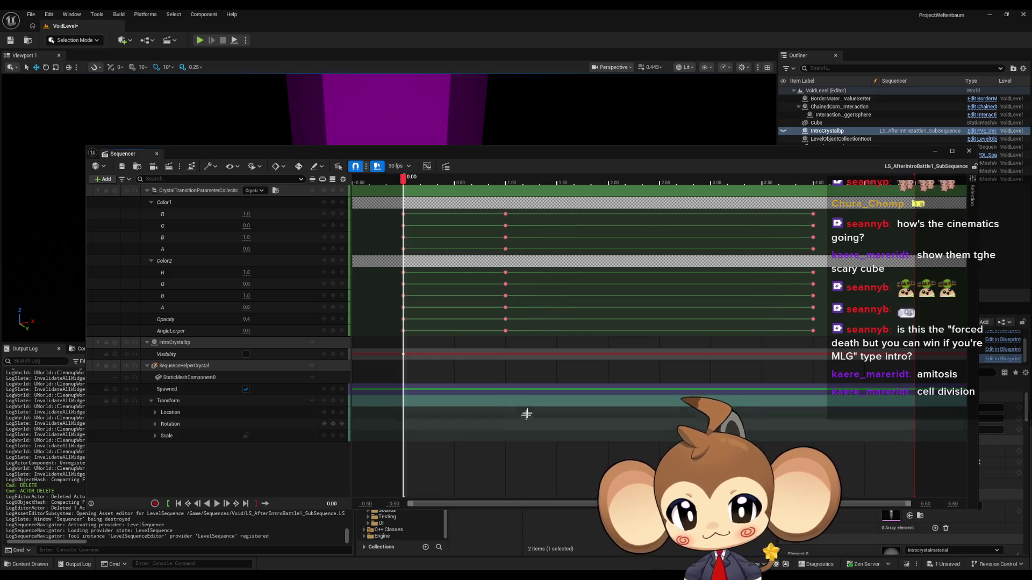
{"action": "left_click", "coordinate": [154, 435]}
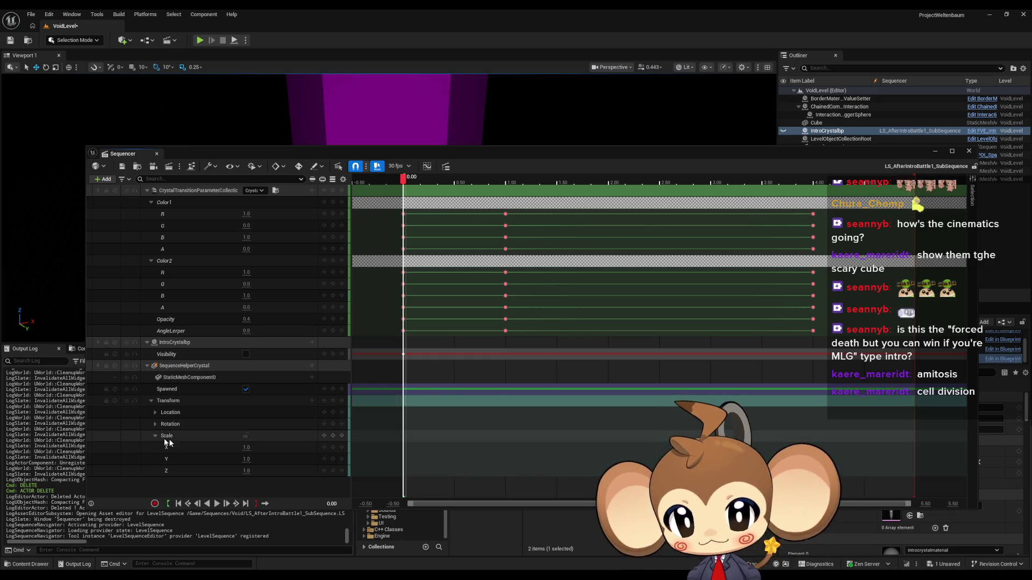
{"action": "left_click", "coordinate": [246, 447]}
- Set the helper crystal's Scale X, Y, Z to 0.25, key it at 0.00, and save
{"action": "type", "text": "0.25"}
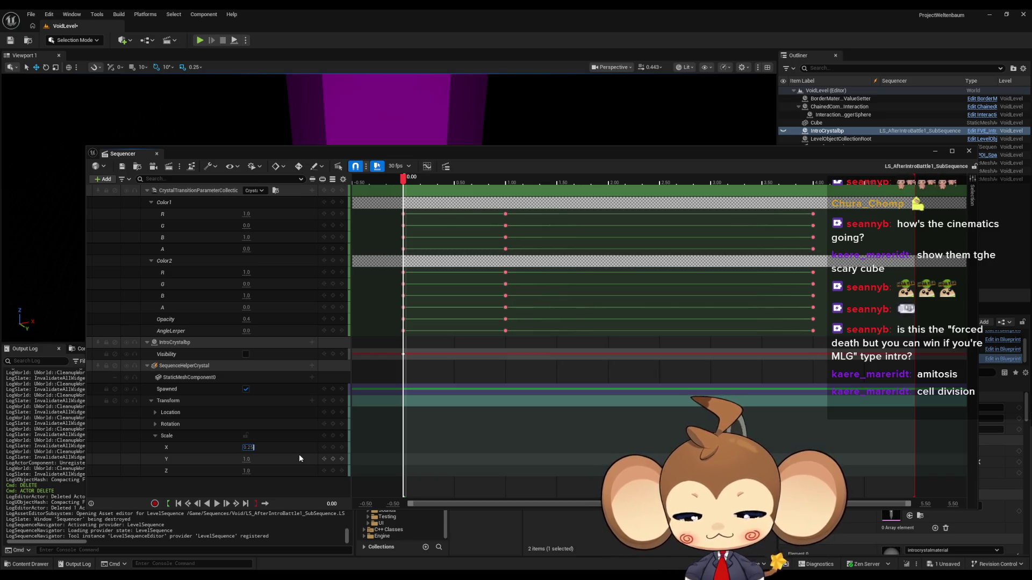
{"action": "key", "text": "Return"}
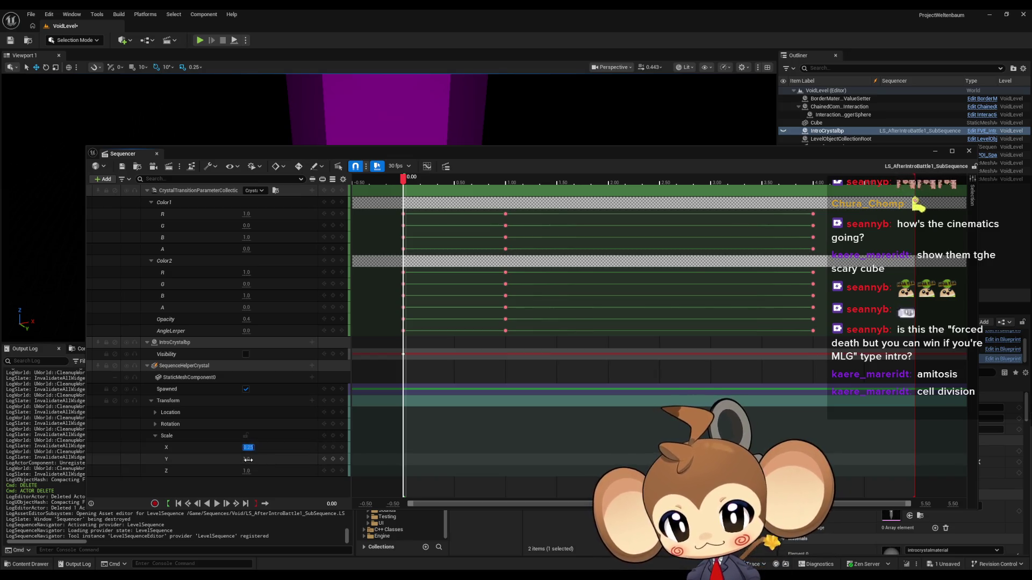
{"action": "left_click", "coordinate": [246, 459]}
{"action": "type", "text": "0.25"}
{"action": "key", "text": "Return"}
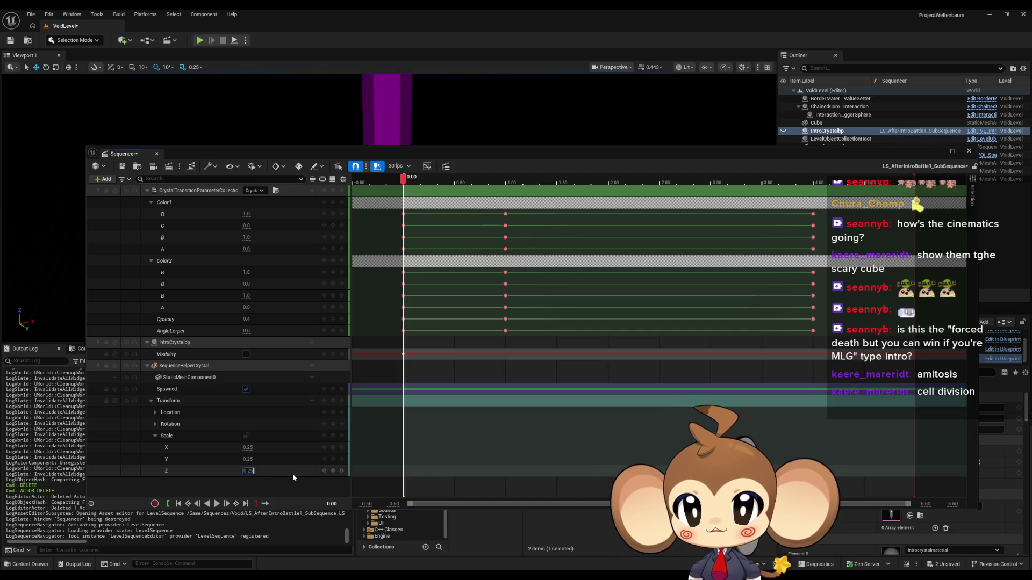
{"action": "key", "text": "Return"}
{"action": "mouse_move", "coordinate": [387, 154]}
{"action": "left_mouse_down"}
{"action": "mouse_move", "coordinate": [360, 339]}
{"action": "mouse_move", "coordinate": [382, 153]}
{"action": "left_mouse_up"}
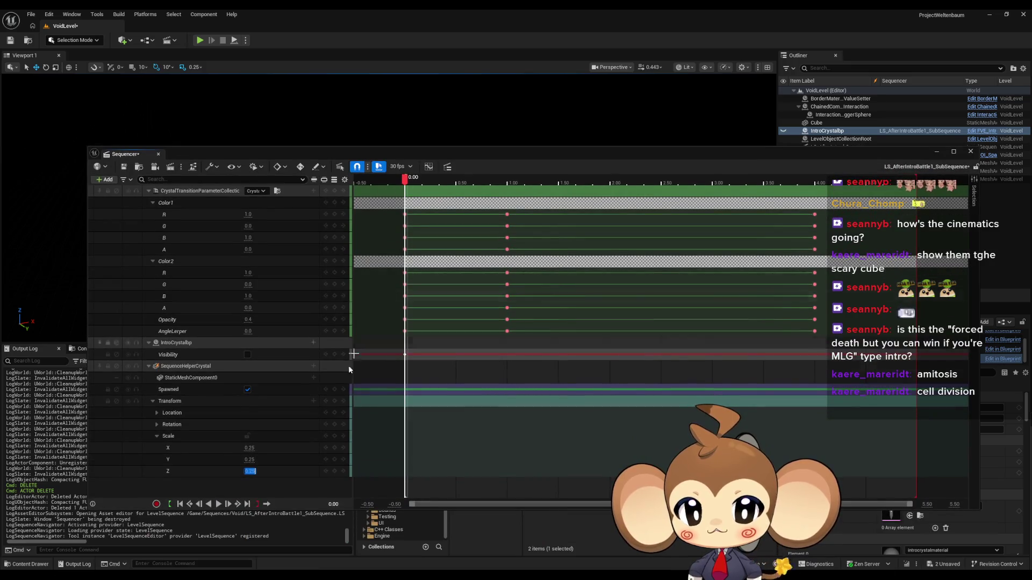
{"action": "left_click", "coordinate": [334, 436]}
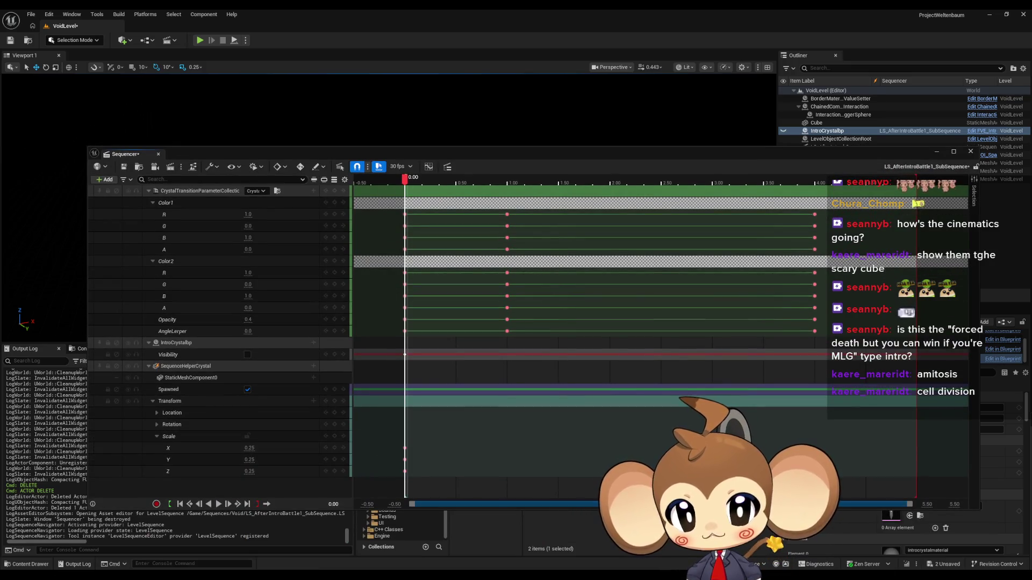
{"action": "left_click_drag", "start_coordinate": [430, 155], "coordinate": [394, 323]}
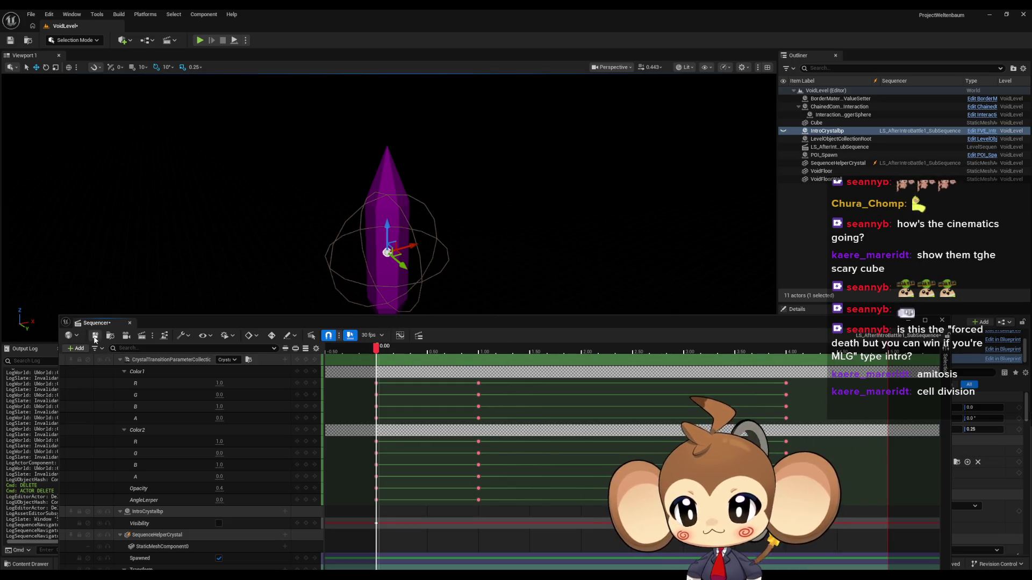
{"action": "key", "text": "ctrl+s"}
- Switch to the Main level, saving VoidLevel via Save Selected, then play-test until Escape
{"action": "left_click", "coordinate": [942, 321]}
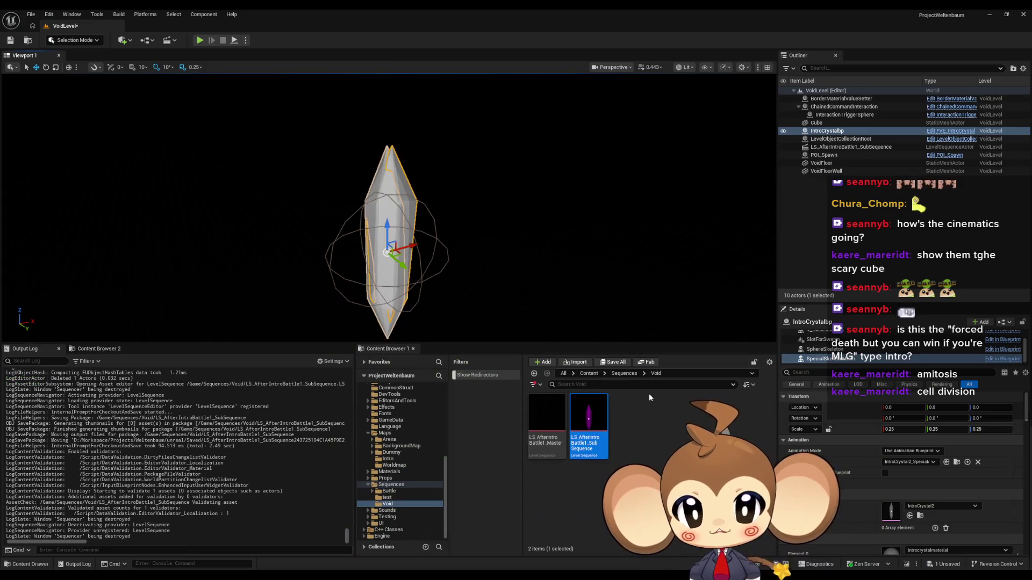
{"action": "left_click", "coordinate": [589, 373]}
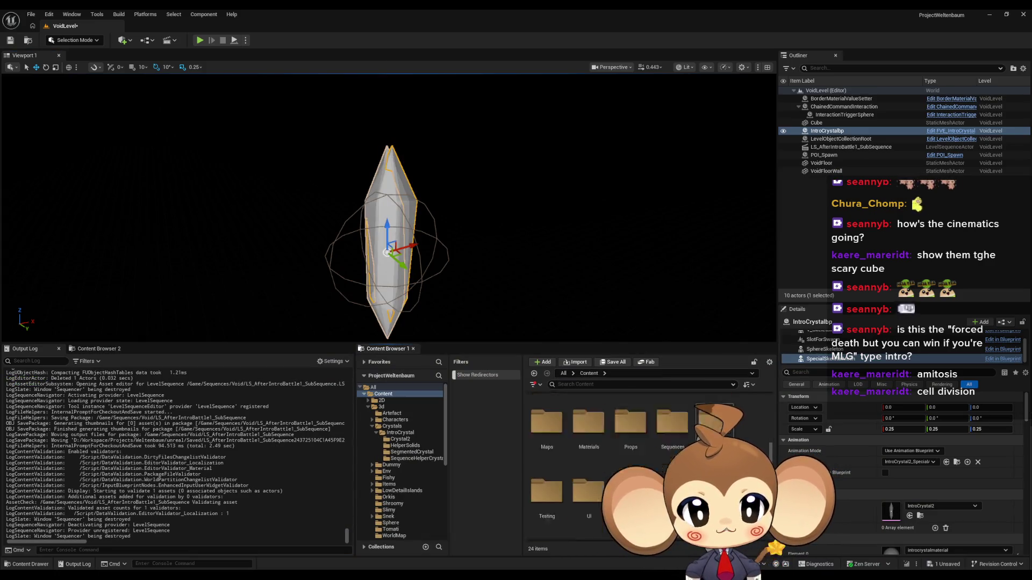
{"action": "double_click", "coordinate": [715, 424]}
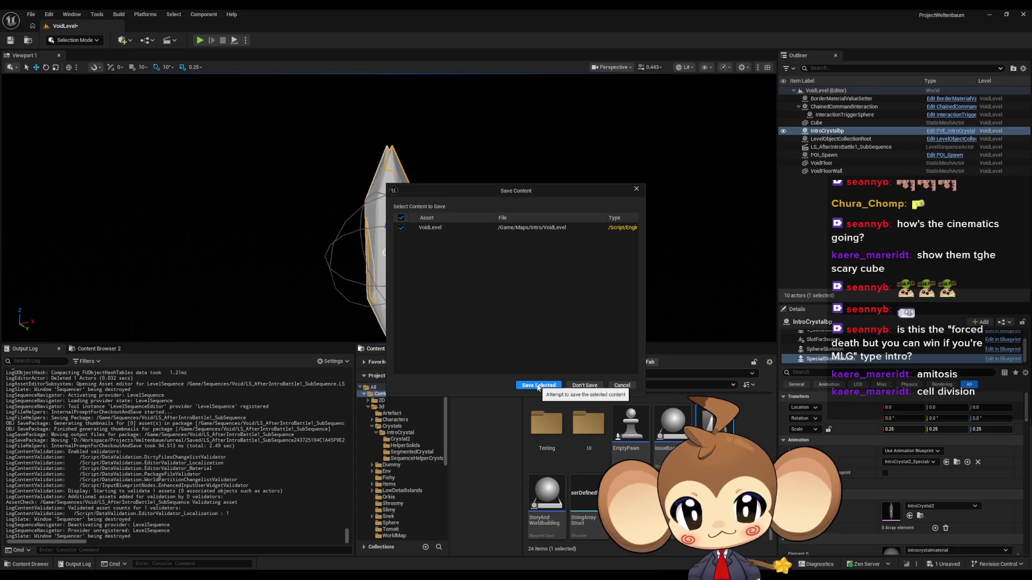
{"action": "left_click", "coordinate": [538, 386]}
{"action": "left_click", "coordinate": [199, 40]}
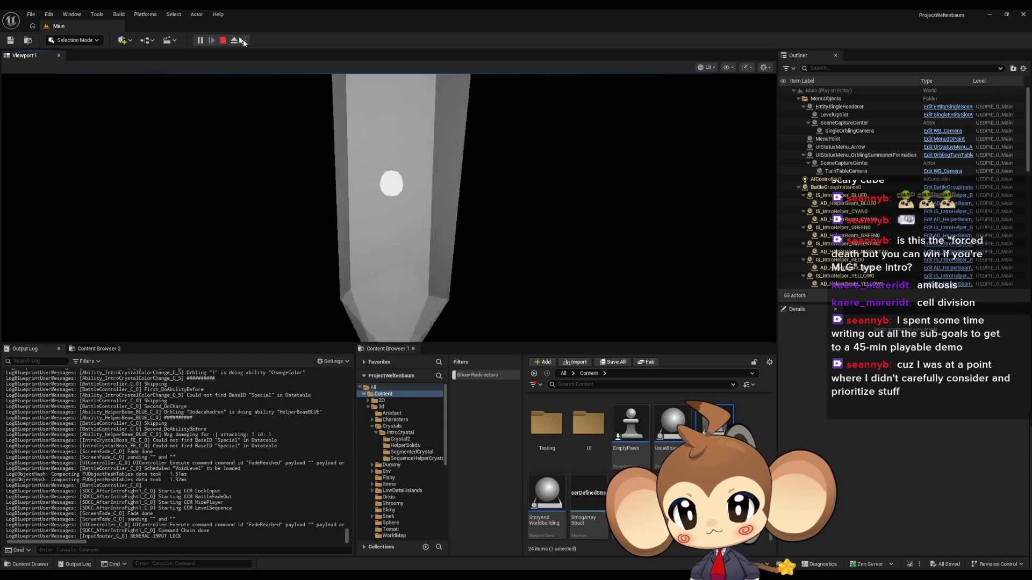
{"action": "key", "text": "Escape"}
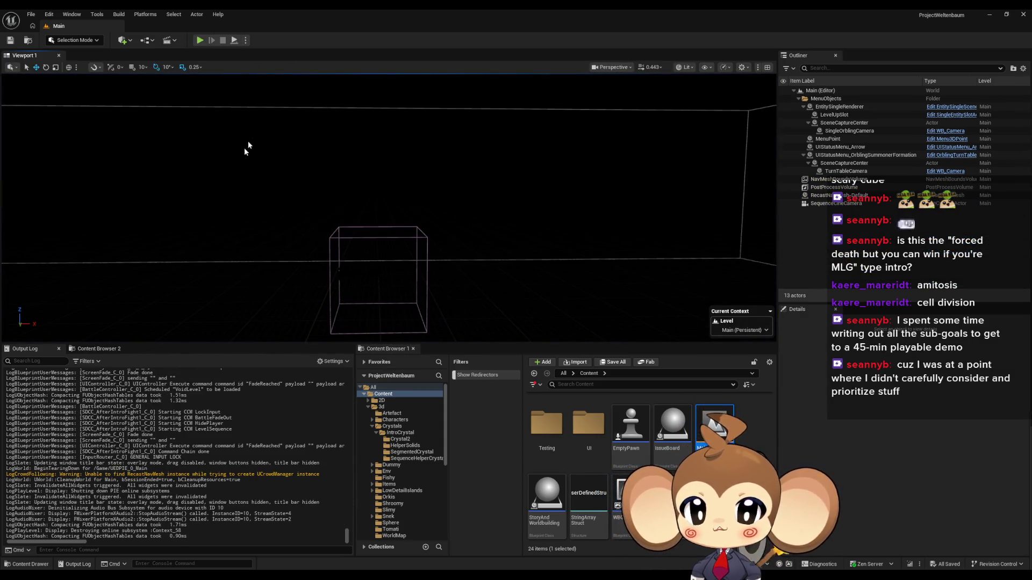
- Reload VoidLevel from Content > Maps > Intro and view its crystal from several angles
{"action": "scroll", "coordinate": [591, 457], "scroll_direction": "up", "scroll_amount": 5}
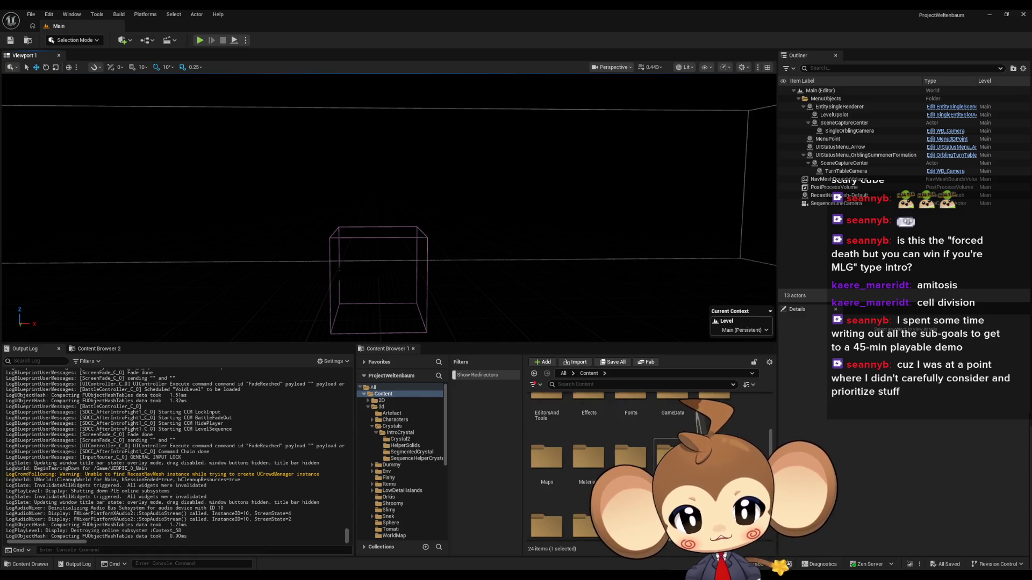
{"action": "scroll", "coordinate": [675, 436], "scroll_direction": "up", "scroll_amount": 1}
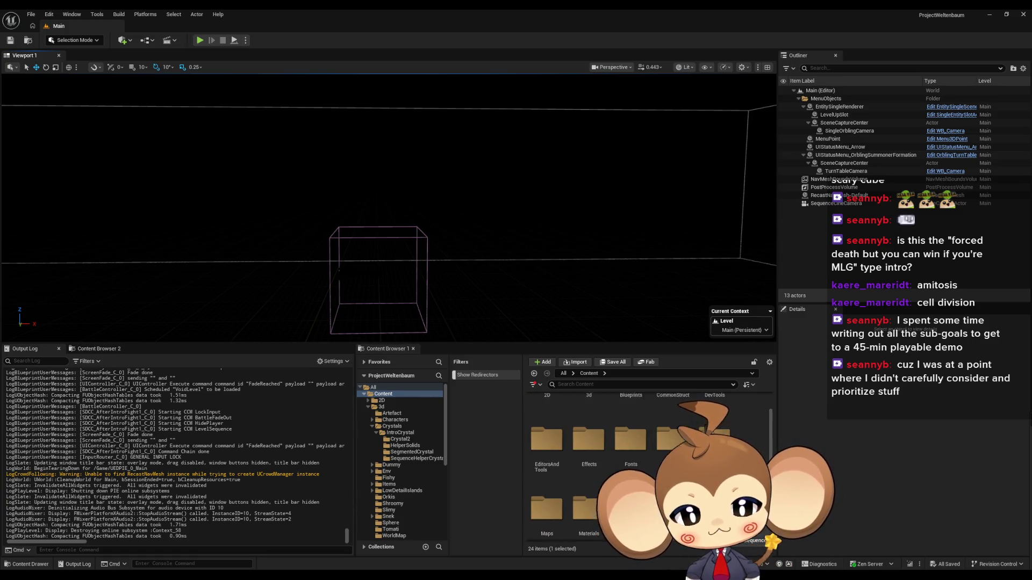
{"action": "double_click", "coordinate": [562, 493]}
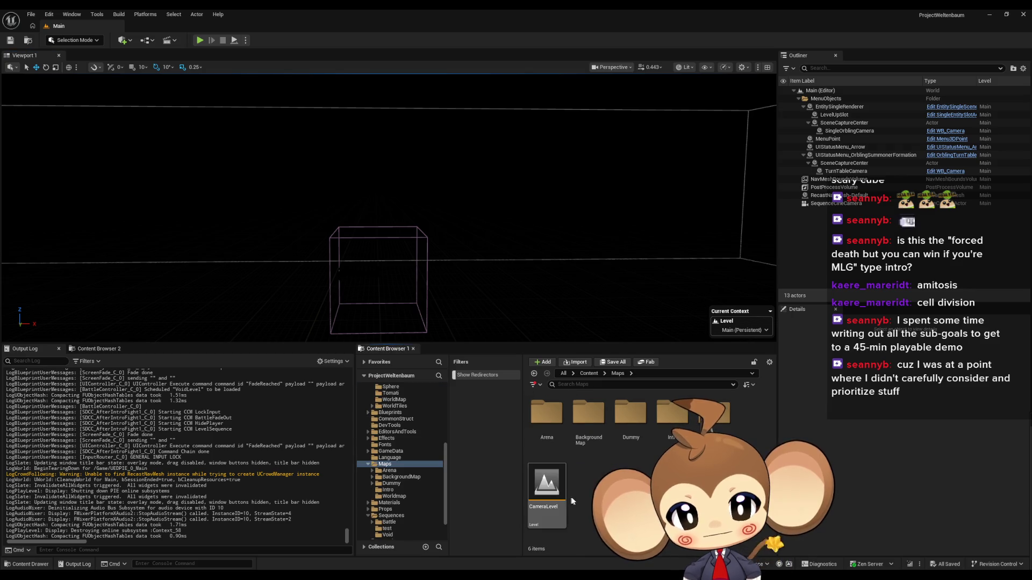
{"action": "double_click", "coordinate": [675, 425]}
{"action": "double_click", "coordinate": [659, 419]}
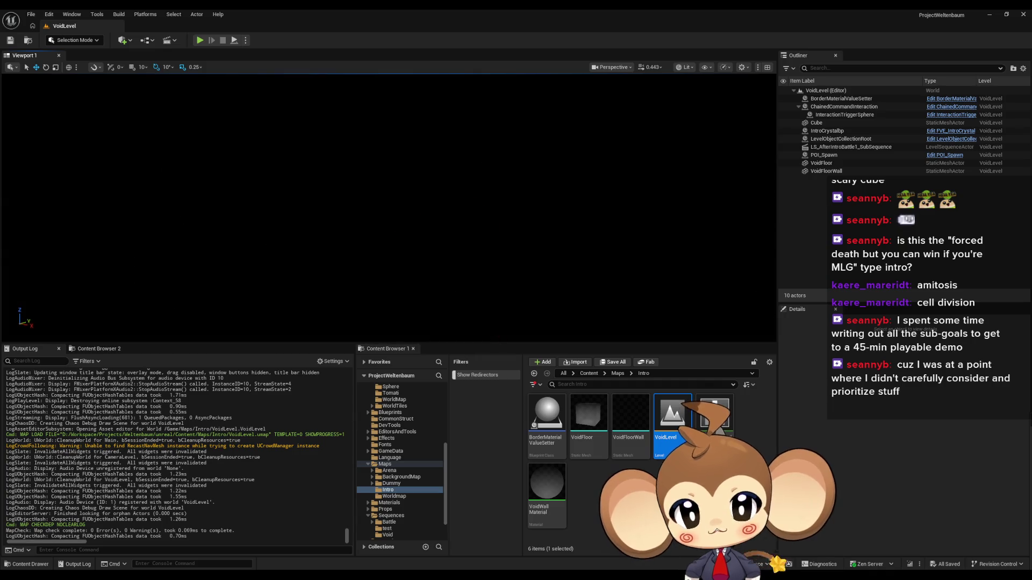
{"action": "left_click_drag", "start_coordinate": [726, 295], "coordinate": [339, 115]}
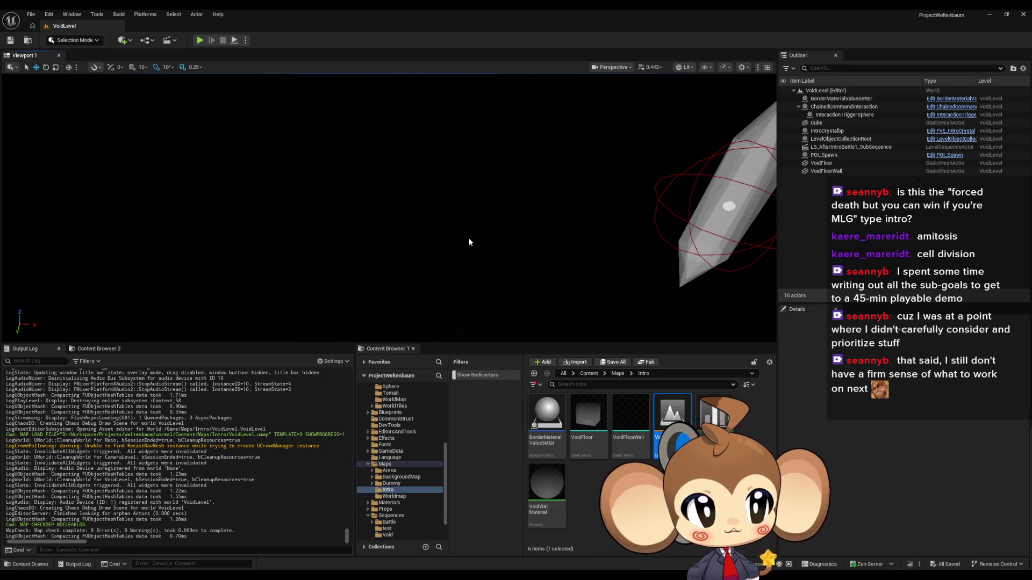
{"action": "key", "text": "f"}
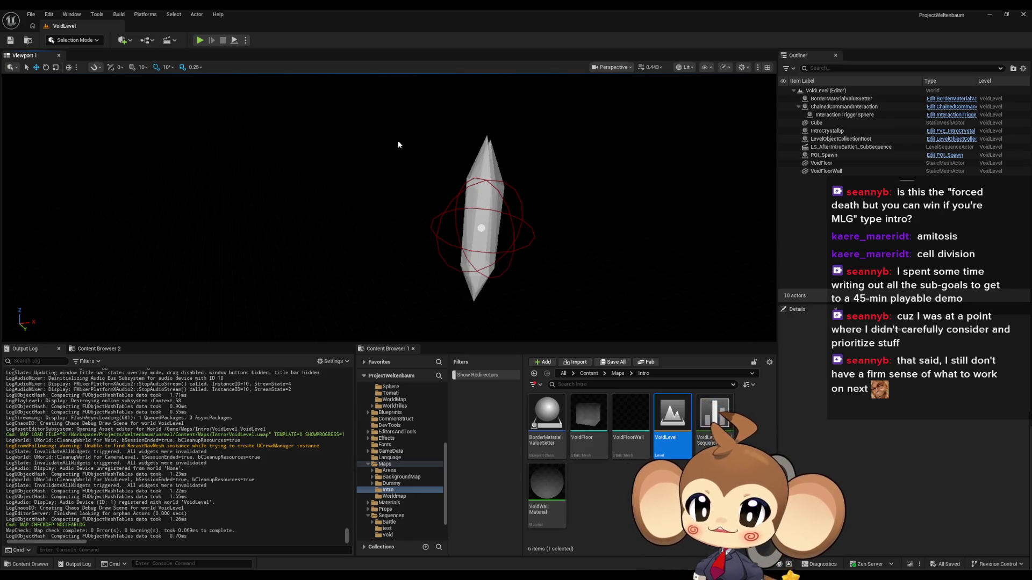
{"action": "left_click_drag", "start_coordinate": [397, 144], "coordinate": [417, 147]}
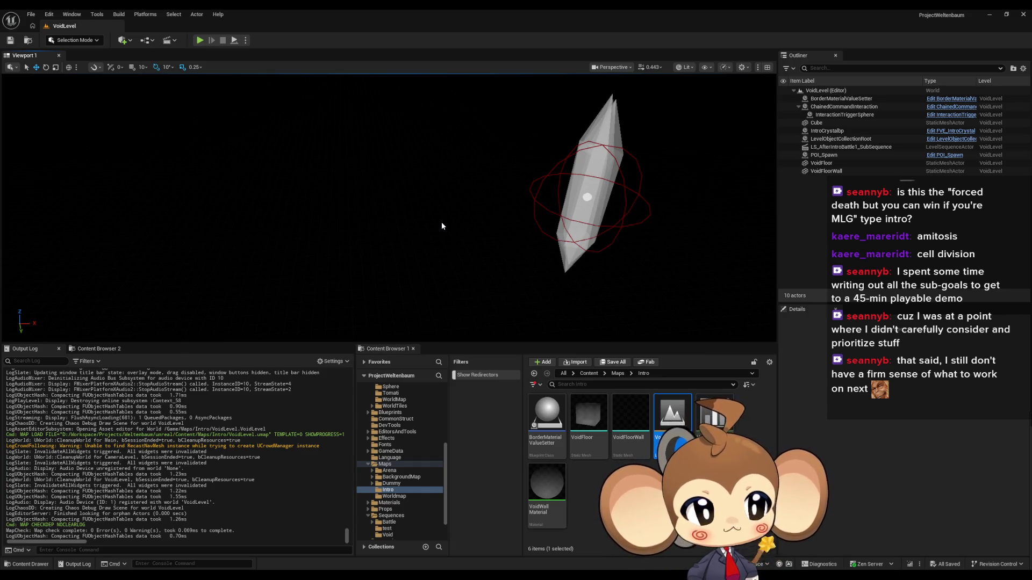
- Load the IssueBoard Blueprint from the Content root and maximize its editor window
{"action": "left_click", "coordinate": [589, 373]}
{"action": "scroll", "coordinate": [591, 462], "scroll_direction": "down", "scroll_amount": 2}
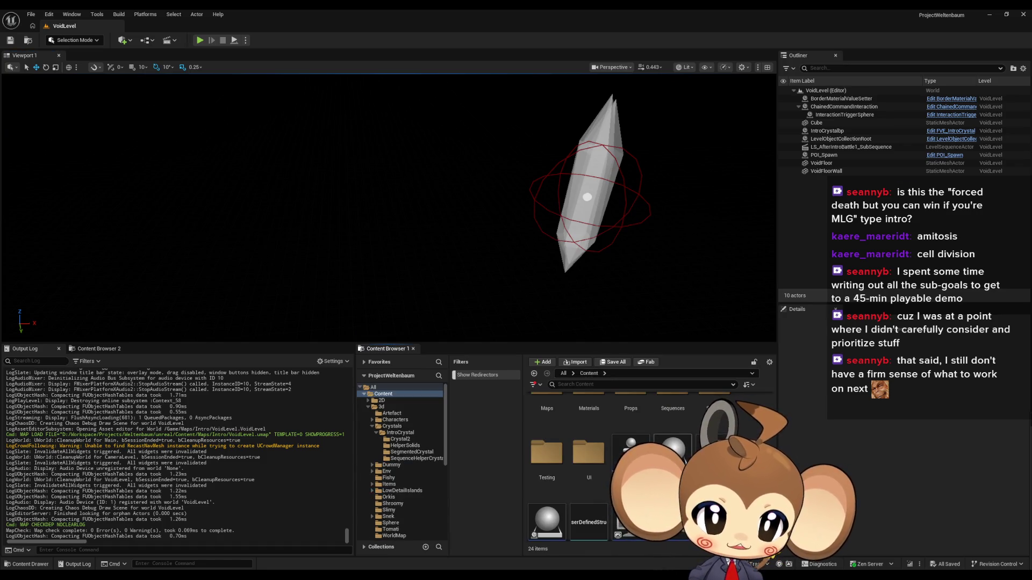
{"action": "double_click", "coordinate": [634, 516]}
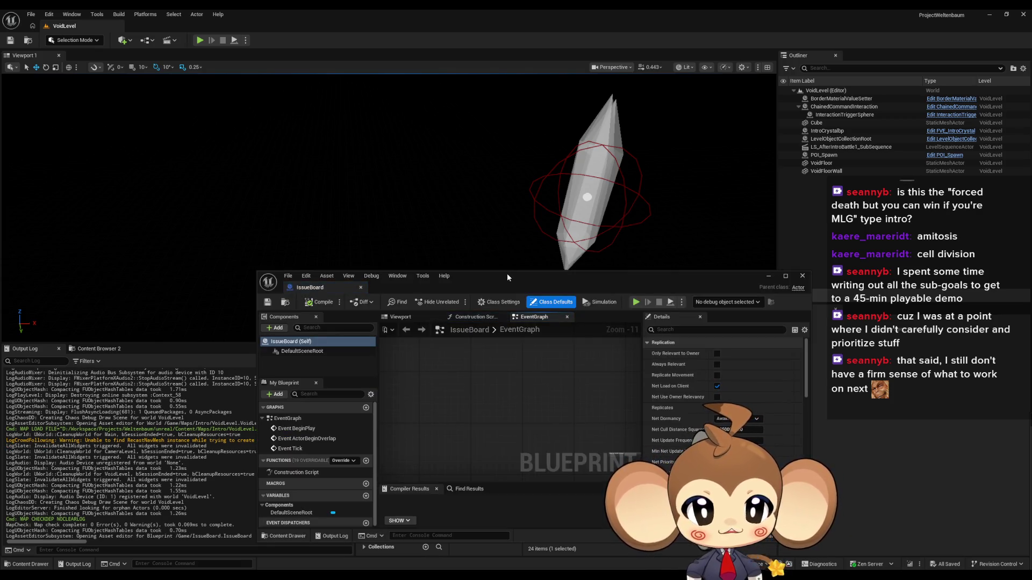
{"action": "double_click", "coordinate": [508, 273]}
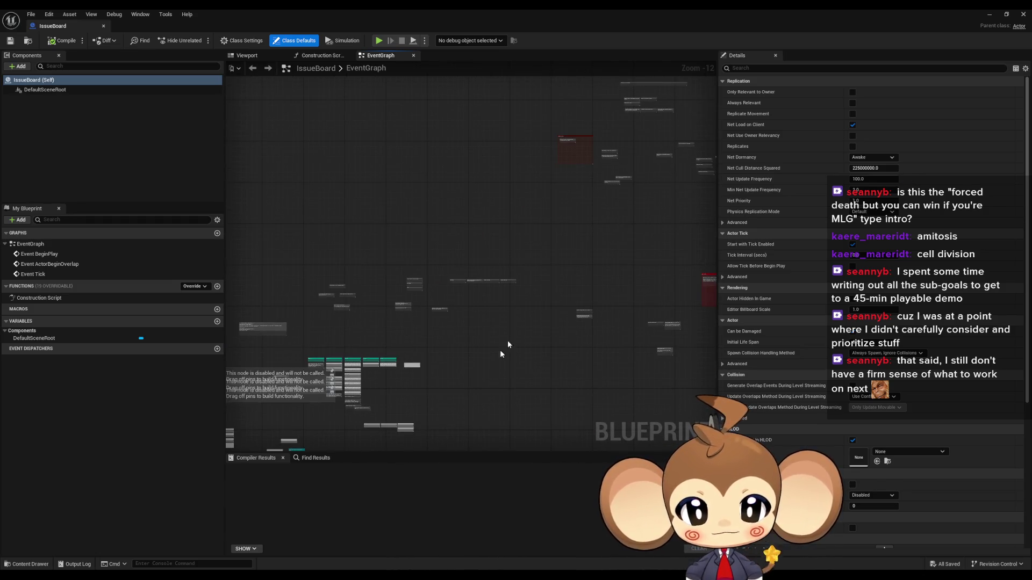
- Zoom and pan the IssueBoard EventGraph to read the task notes
{"action": "scroll", "coordinate": [478, 283], "scroll_direction": "up", "scroll_amount": 8}
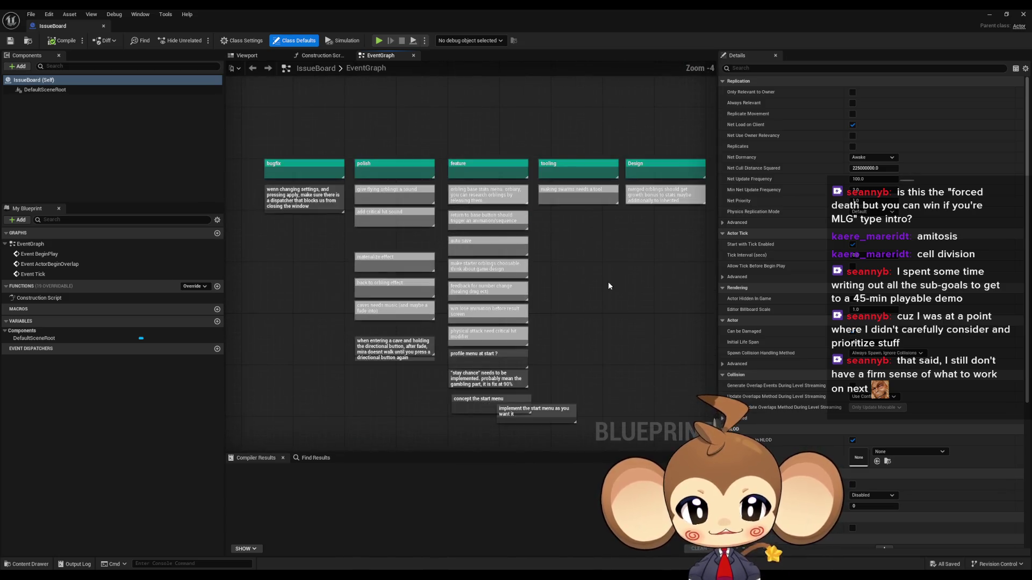
{"action": "scroll", "coordinate": [521, 235], "scroll_direction": "up", "scroll_amount": 3}
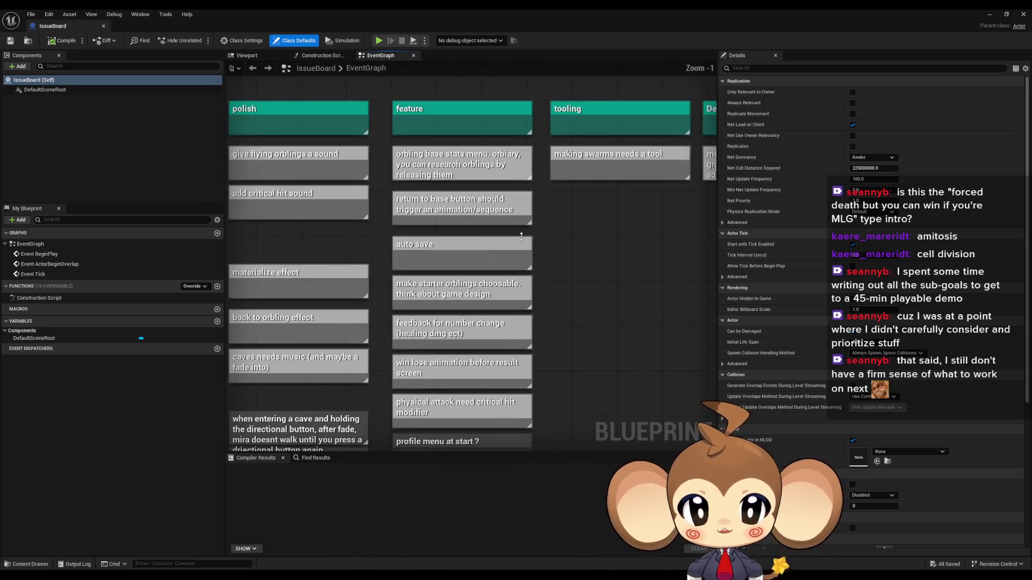
{"action": "scroll", "coordinate": [521, 245], "scroll_direction": "down", "scroll_amount": 5}
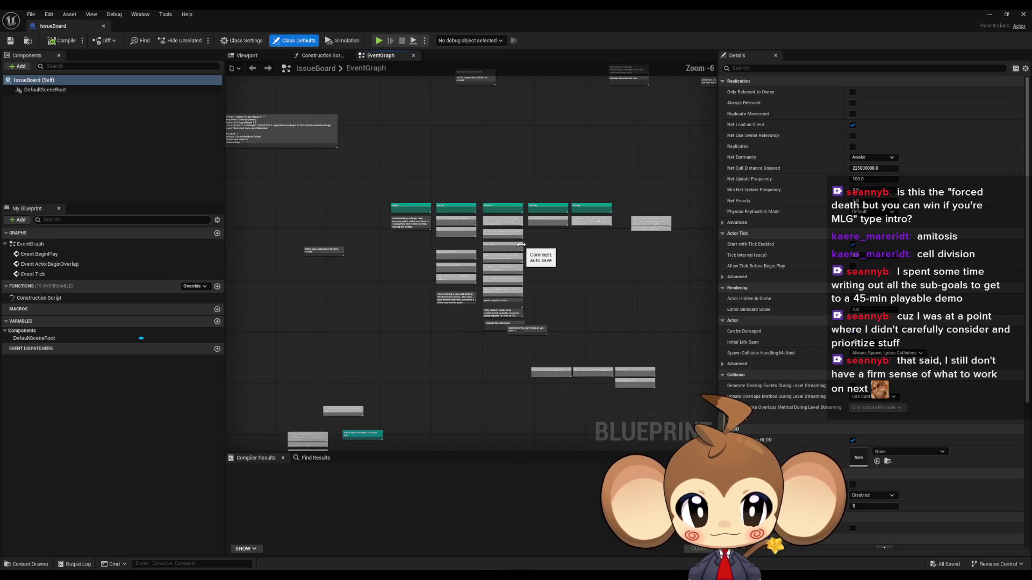
{"action": "scroll", "coordinate": [571, 281], "scroll_direction": "down", "scroll_amount": 4}
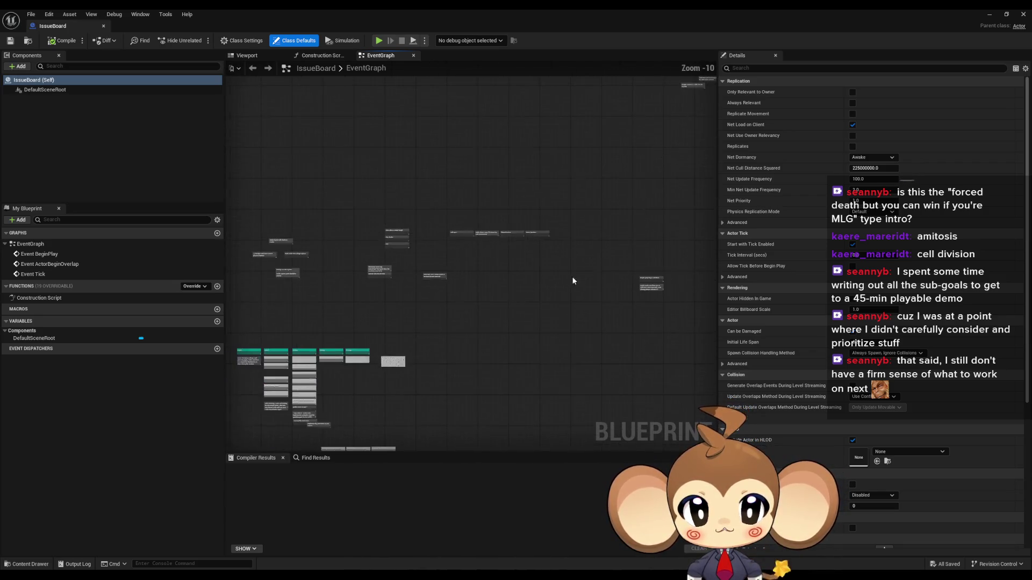
{"action": "scroll", "coordinate": [571, 281], "scroll_direction": "down", "scroll_amount": 2}
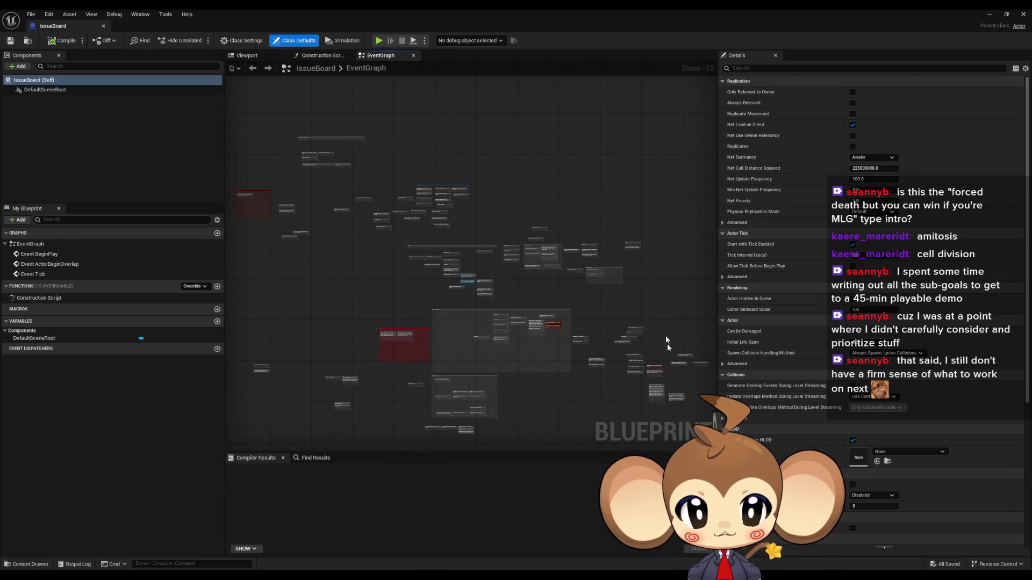
{"action": "left_click_drag", "start_coordinate": [280, 177], "coordinate": [411, 266]}
{"action": "scroll", "coordinate": [605, 359], "scroll_direction": "up", "scroll_amount": 4}
{"action": "scroll", "coordinate": [422, 306], "scroll_direction": "up", "scroll_amount": 4}
- Select clusters of task comment notes, clear the selection, and pan to further notes
{"action": "left_click_drag", "start_coordinate": [404, 169], "coordinate": [570, 438]}
{"action": "mouse_move", "coordinate": [469, 330]}
{"action": "left_mouse_down"}
{"action": "mouse_move", "coordinate": [376, 178]}
{"action": "mouse_move", "coordinate": [344, 145]}
{"action": "mouse_move", "coordinate": [565, 342]}
{"action": "left_mouse_up"}
{"action": "scroll", "coordinate": [417, 293], "scroll_direction": "down", "scroll_amount": 2}
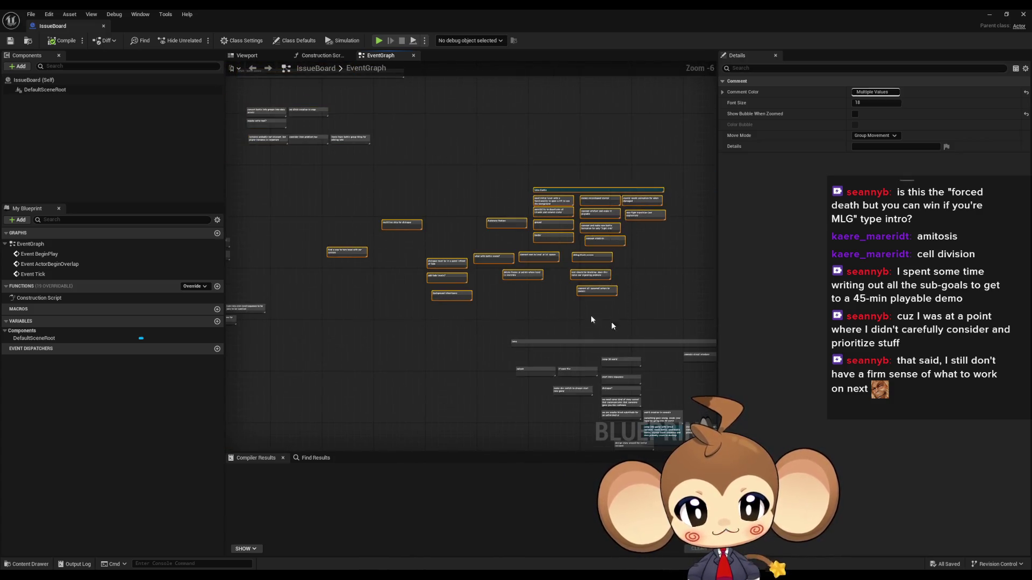
{"action": "scroll", "coordinate": [618, 328], "scroll_direction": "up", "scroll_amount": 2}
{"action": "scroll", "coordinate": [622, 314], "scroll_direction": "down", "scroll_amount": 2}
{"action": "scroll", "coordinate": [414, 258], "scroll_direction": "up", "scroll_amount": 4}
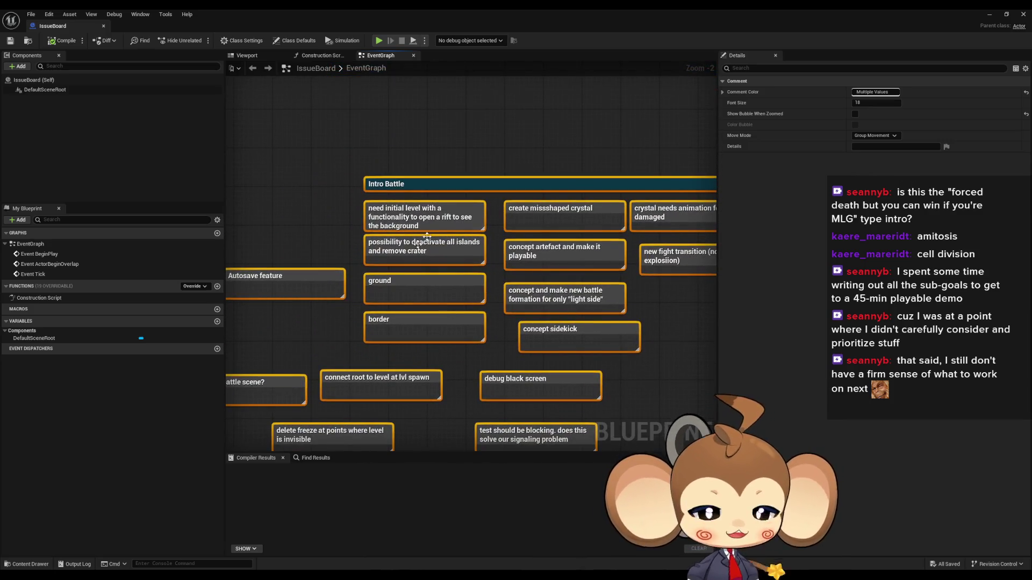
{"action": "scroll", "coordinate": [527, 354], "scroll_direction": "down", "scroll_amount": 6}
{"action": "left_click", "coordinate": [440, 297]}
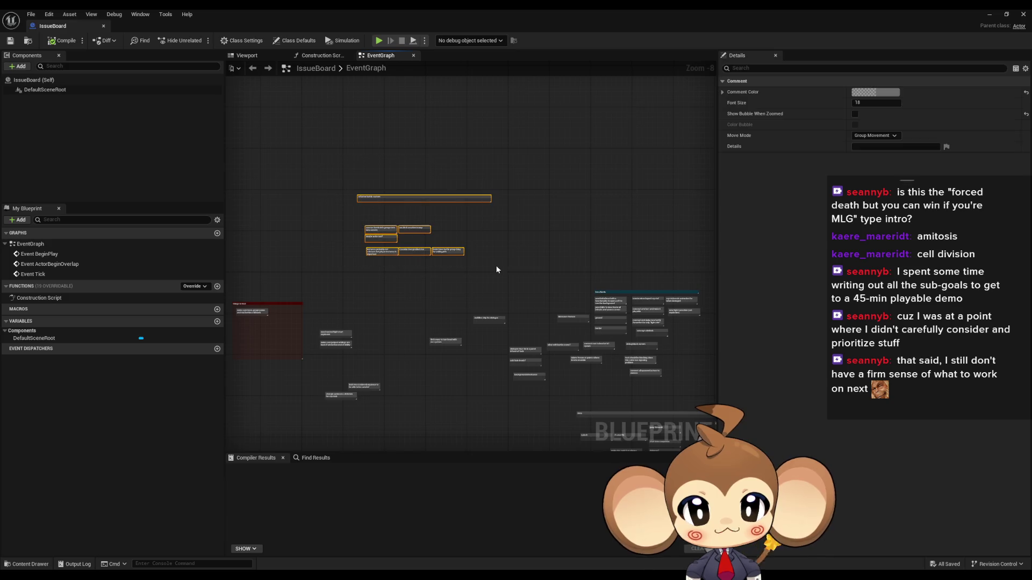
{"action": "left_click", "coordinate": [503, 293]}
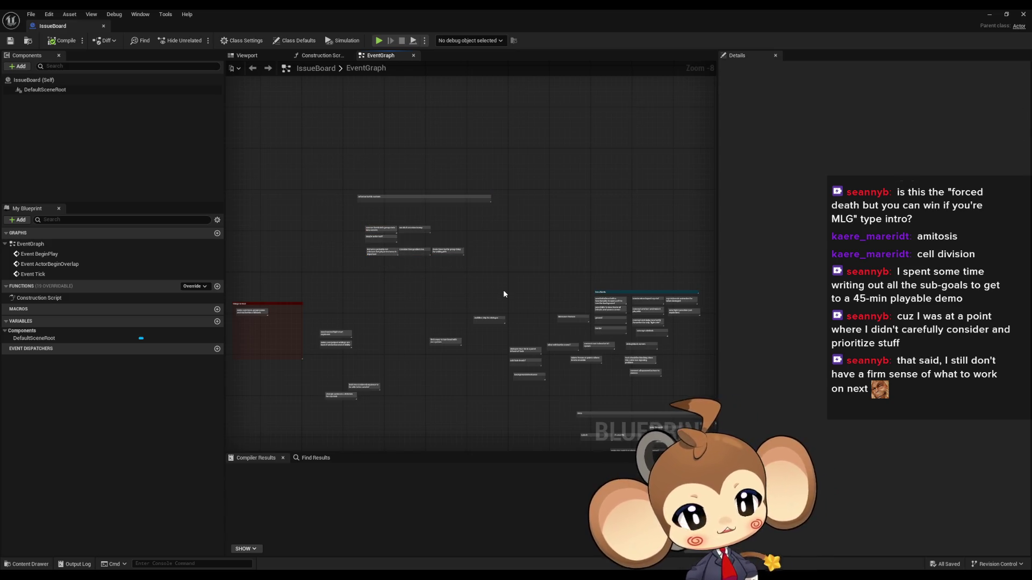
{"action": "mouse_move", "coordinate": [498, 297]}
{"action": "left_mouse_down"}
{"action": "mouse_move", "coordinate": [532, 274]}
{"action": "mouse_move", "coordinate": [518, 290]}
{"action": "left_mouse_up"}
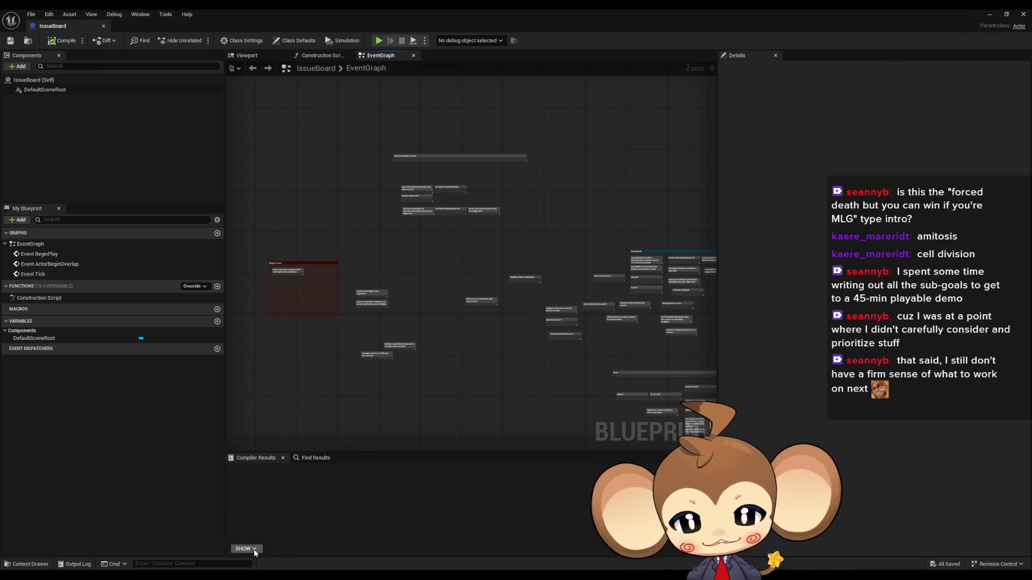
- Bring up the crystal storyboard in Paint, scroll through the sketches, then minimize Paint
{"action": "mouse_move", "coordinate": [264, 569]}
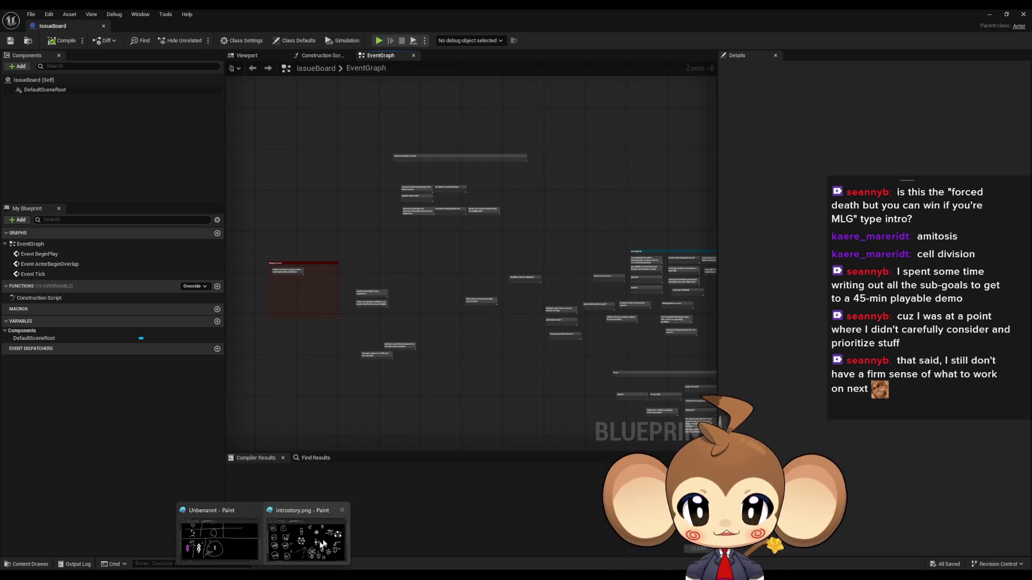
{"action": "left_click", "coordinate": [269, 524]}
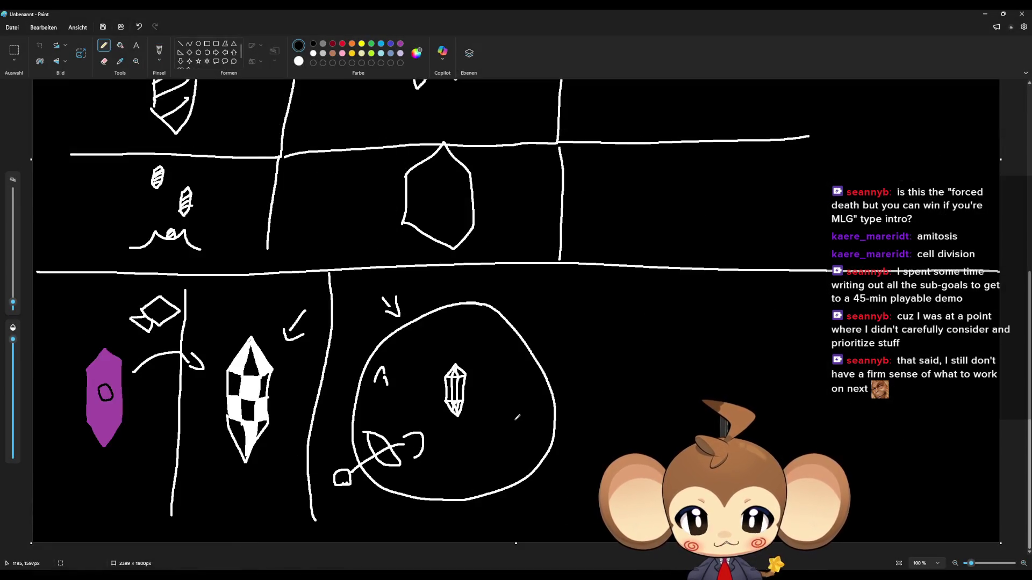
{"action": "scroll", "coordinate": [505, 417], "scroll_direction": "up", "scroll_amount": 8}
{"action": "scroll", "coordinate": [500, 411], "scroll_direction": "down", "scroll_amount": 1}
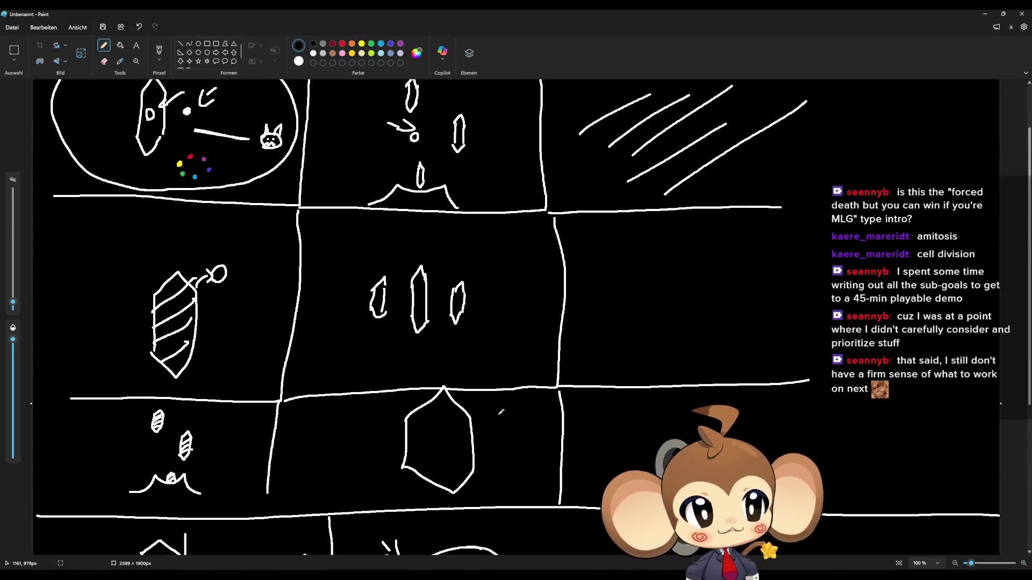
{"action": "scroll", "coordinate": [478, 380], "scroll_direction": "down", "scroll_amount": 6}
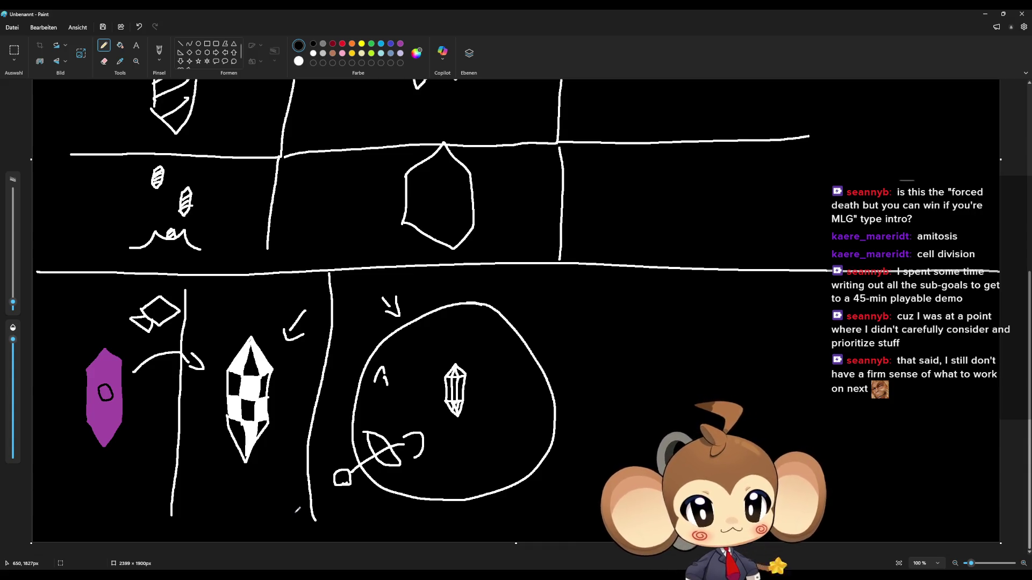
{"action": "left_click", "coordinate": [985, 14]}
{"action": "left_click_drag", "start_coordinate": [530, 276], "coordinate": [525, 311]}
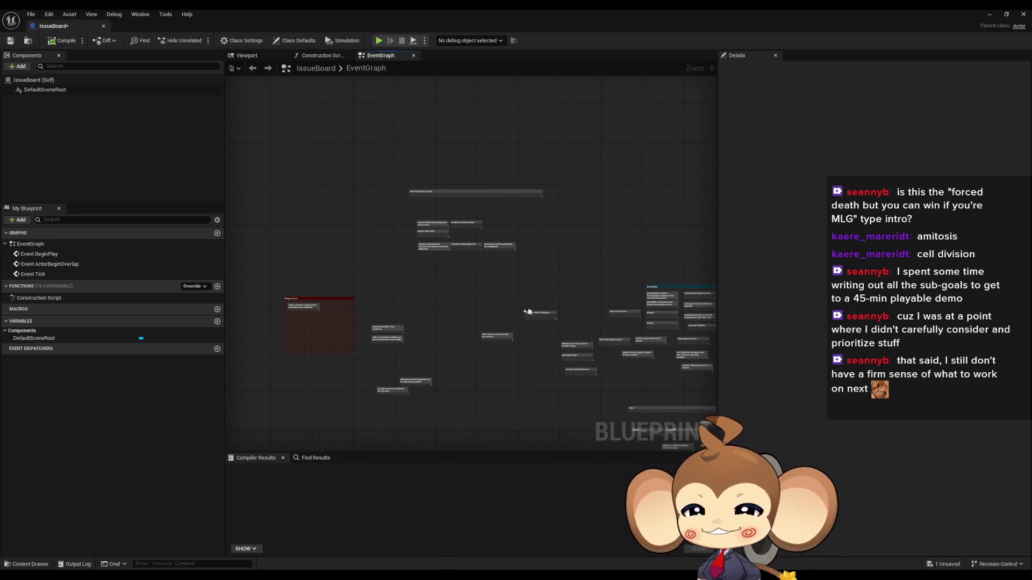
- Minimize the IssueBoard Blueprint editor and deselect the asset to bring the VoidLevel crystal scene back
{"action": "left_click", "coordinate": [988, 15]}
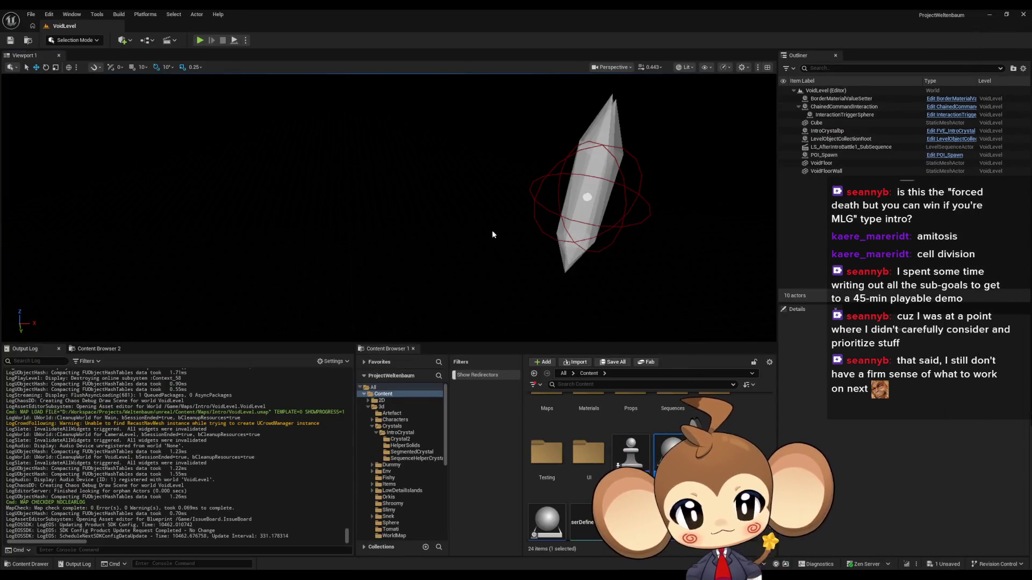
{"action": "left_click", "coordinate": [752, 527]}
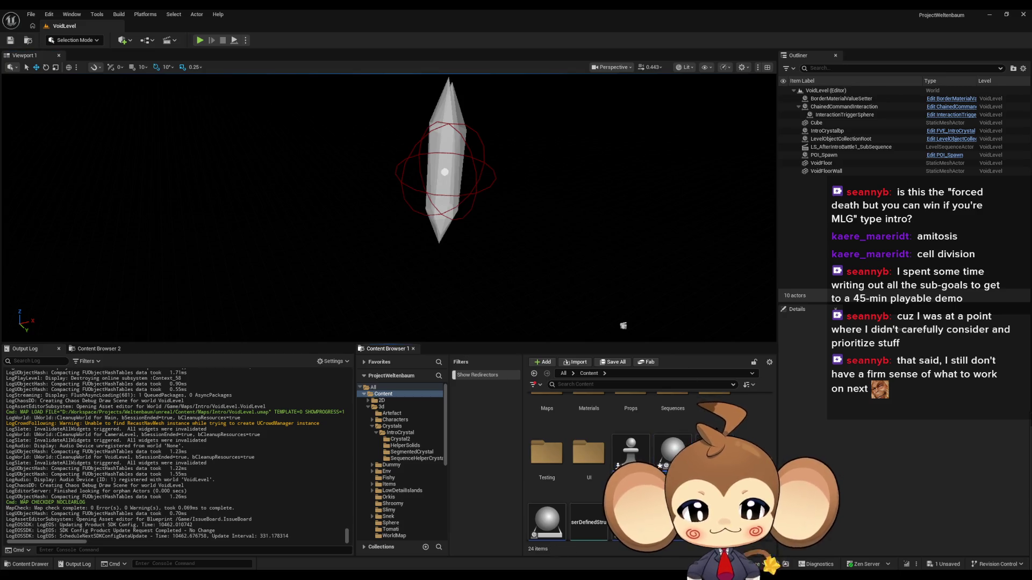